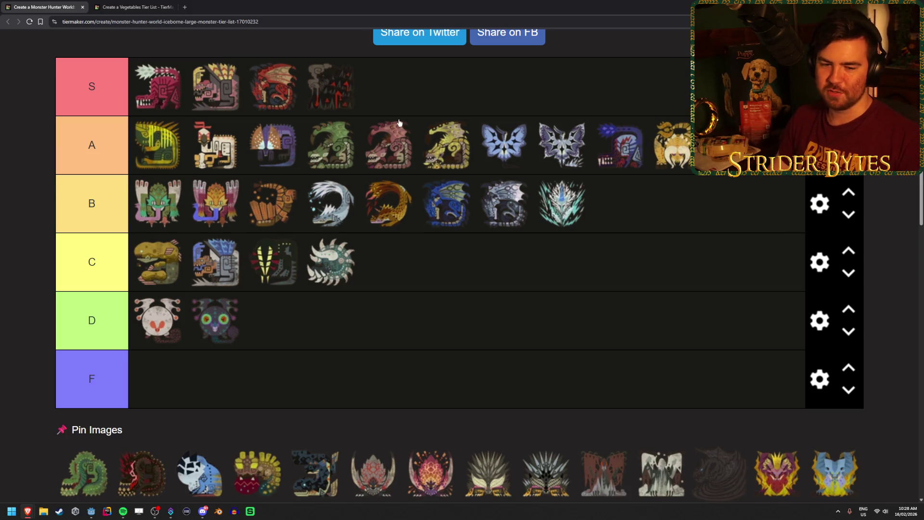
Step: Clear the accidental selection of the F tier label
{"action": "right_click", "coordinate": [423, 324]}
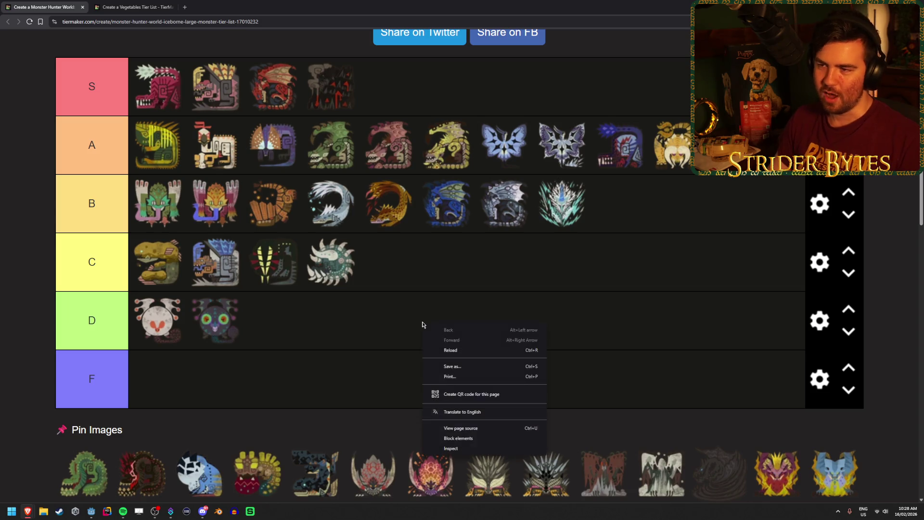
{"action": "double_click", "coordinate": [394, 360]}
{"action": "left_click", "coordinate": [262, 384]}
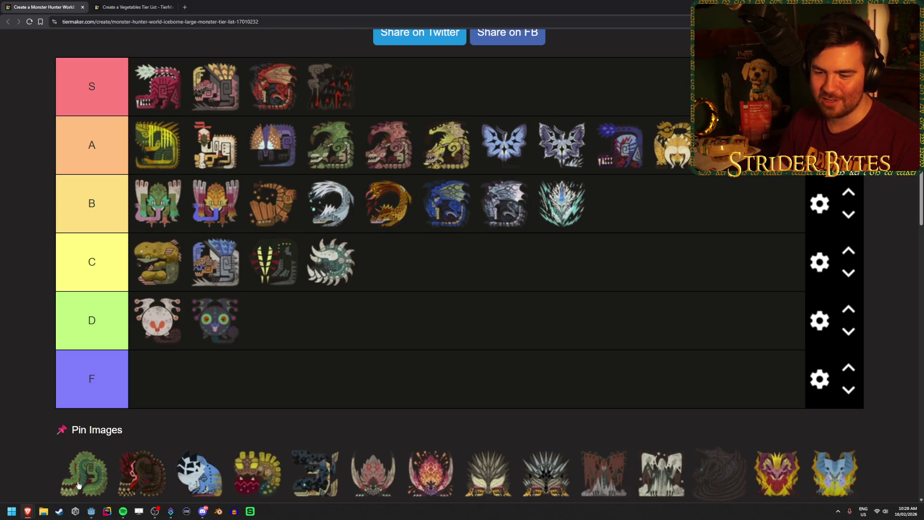
Step: Place the green monster icon at the end of tier S and the dark red one in tier A
{"action": "left_click_drag", "start_coordinate": [79, 484], "coordinate": [486, 75]}
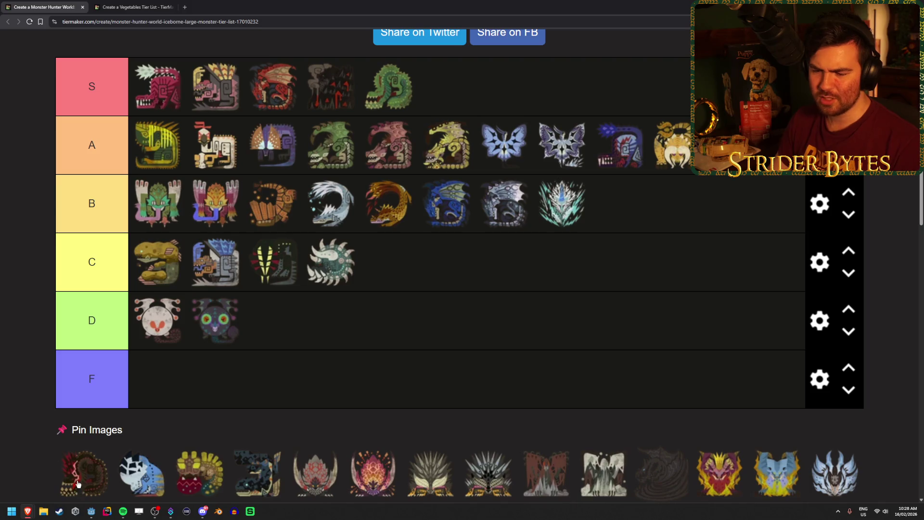
{"action": "left_click_drag", "start_coordinate": [79, 484], "coordinate": [773, 180]}
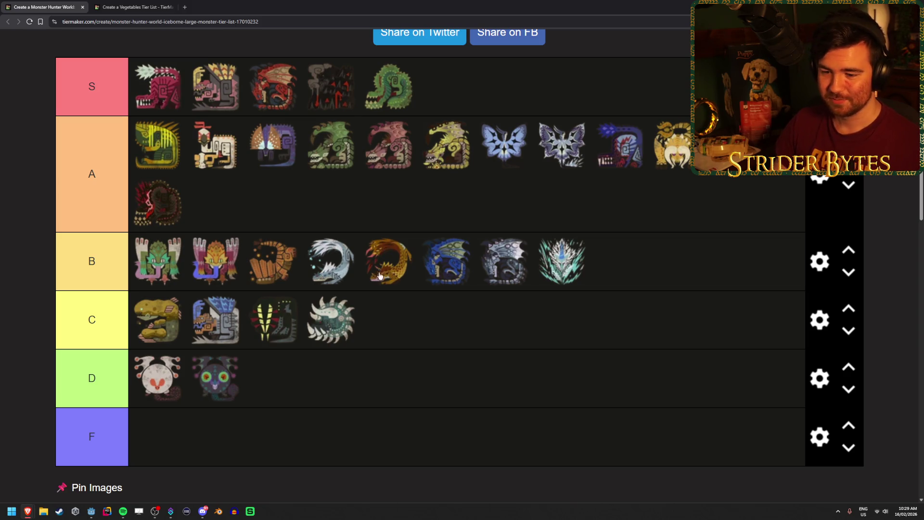
{"action": "scroll", "coordinate": [381, 277], "scroll_direction": "down", "scroll_amount": 2}
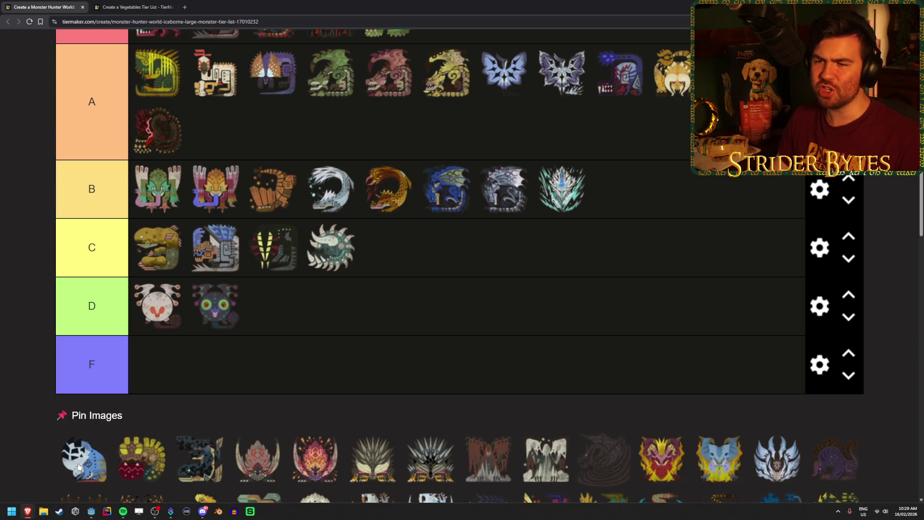
Step: Add the pale blue and yellow-and-red monster icons to the end of tier B, then pick up the dark blue icon
{"action": "mouse_move", "coordinate": [78, 466]}
{"action": "left_mouse_down"}
{"action": "mouse_move", "coordinate": [681, 230]}
{"action": "mouse_move", "coordinate": [684, 198]}
{"action": "left_mouse_up"}
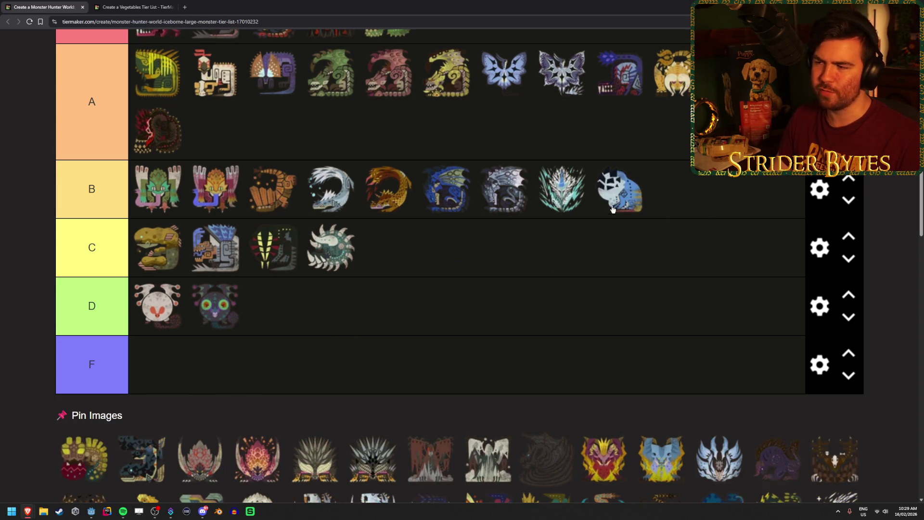
{"action": "scroll", "coordinate": [628, 295], "scroll_direction": "up", "scroll_amount": 2}
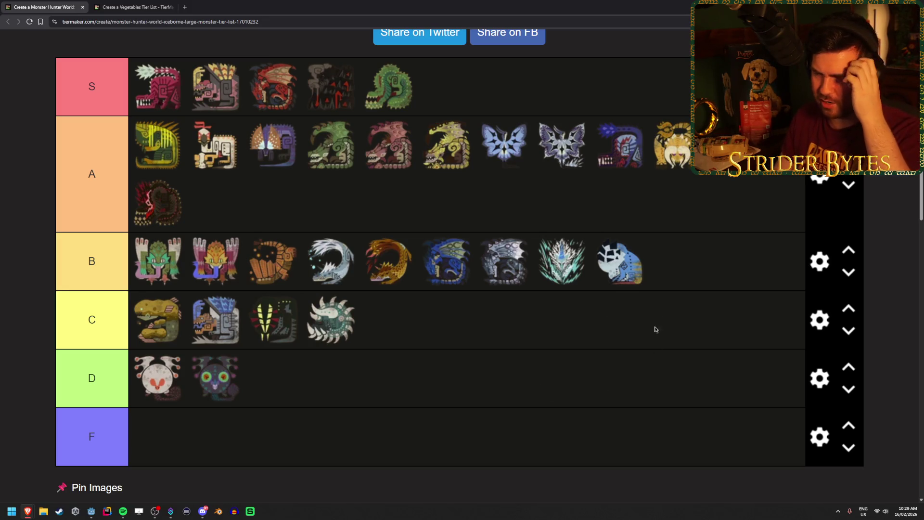
{"action": "scroll", "coordinate": [370, 275], "scroll_direction": "down", "scroll_amount": 2}
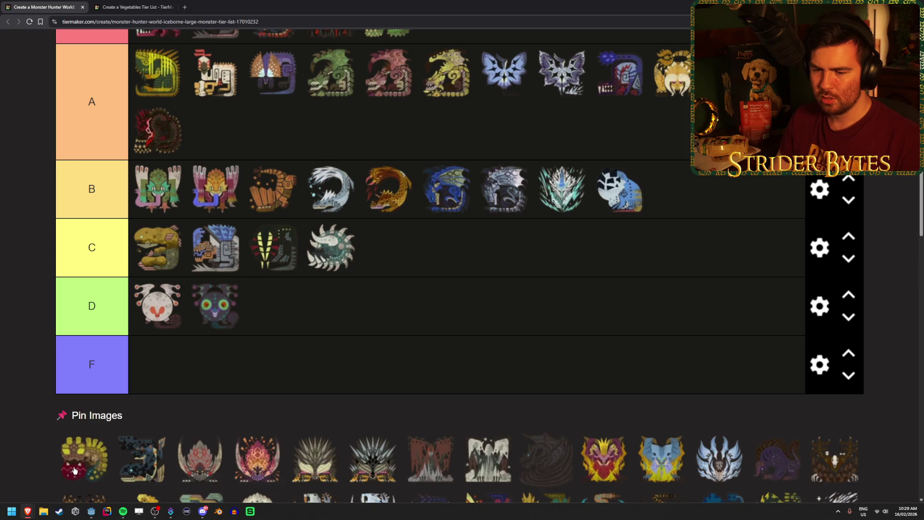
{"action": "mouse_move", "coordinate": [77, 473]}
{"action": "left_mouse_down"}
{"action": "mouse_move", "coordinate": [274, 347]}
{"action": "mouse_move", "coordinate": [332, 260]}
{"action": "mouse_move", "coordinate": [699, 203]}
{"action": "left_mouse_up"}
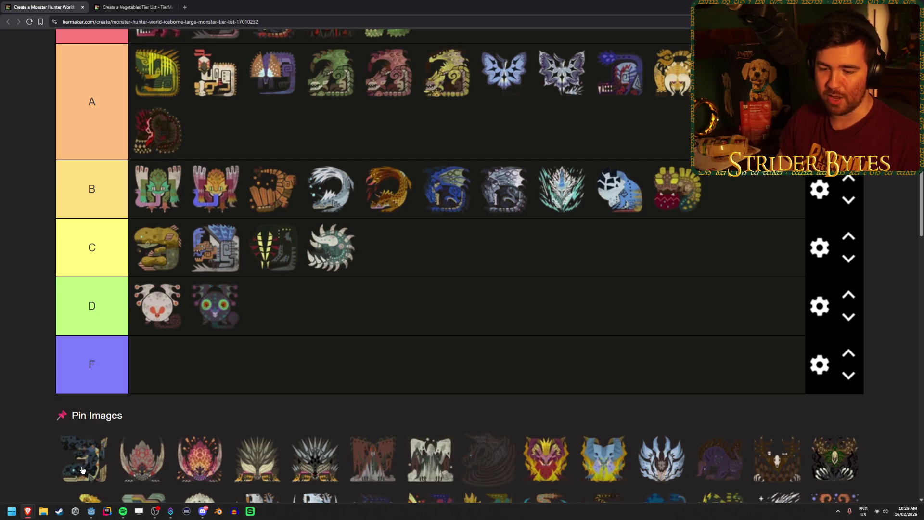
{"action": "scroll", "coordinate": [82, 470], "scroll_direction": "down", "scroll_amount": 2}
{"action": "scroll", "coordinate": [82, 471], "scroll_direction": "up", "scroll_amount": 2}
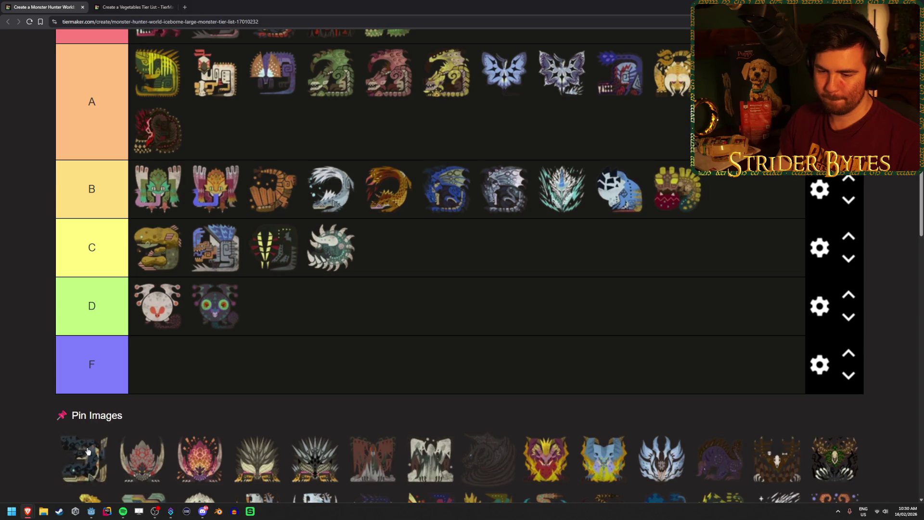
{"action": "mouse_move", "coordinate": [88, 452]}
{"action": "left_mouse_down"}
{"action": "mouse_move", "coordinate": [87, 468]}
{"action": "mouse_move", "coordinate": [415, 305]}
{"action": "mouse_move", "coordinate": [397, 315]}
{"action": "mouse_move", "coordinate": [309, 443]}
{"action": "mouse_move", "coordinate": [327, 369]}
{"action": "mouse_move", "coordinate": [312, 403]}
{"action": "mouse_move", "coordinate": [299, 367]}
{"action": "mouse_move", "coordinate": [322, 337]}
{"action": "mouse_move", "coordinate": [331, 352]}
{"action": "mouse_move", "coordinate": [354, 308]}
{"action": "mouse_move", "coordinate": [331, 368]}
{"action": "mouse_move", "coordinate": [354, 337]}
{"action": "left_mouse_up"}
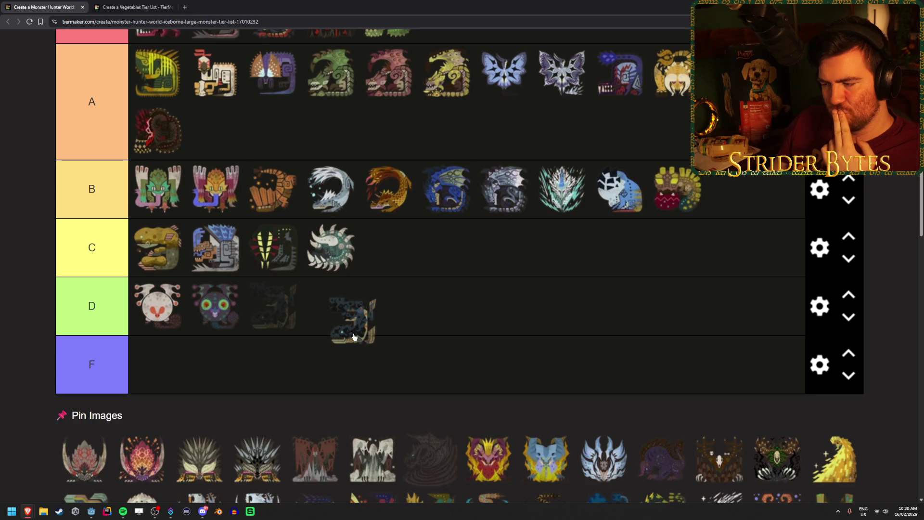
Step: Drop the dark blue monster icon into the empty F tier
{"action": "left_click_drag", "start_coordinate": [353, 337], "coordinate": [333, 371]}
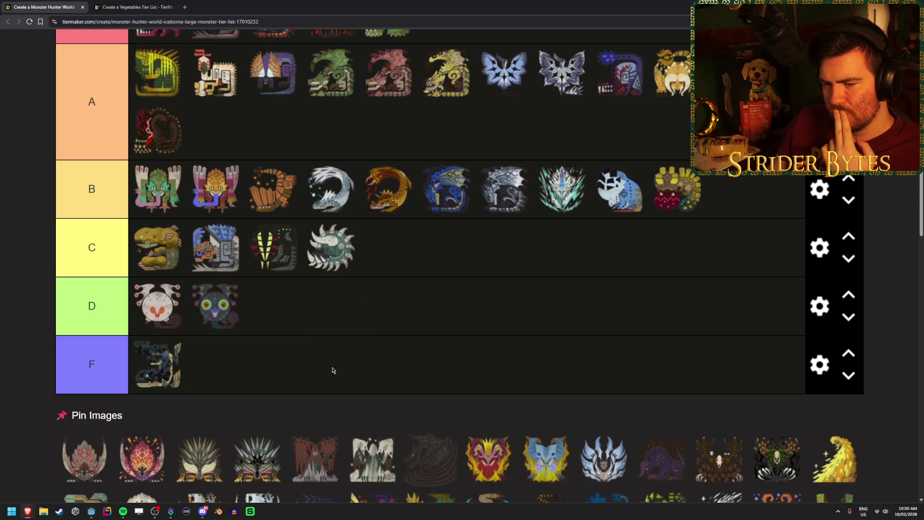
{"action": "scroll", "coordinate": [344, 384], "scroll_direction": "down", "scroll_amount": 2}
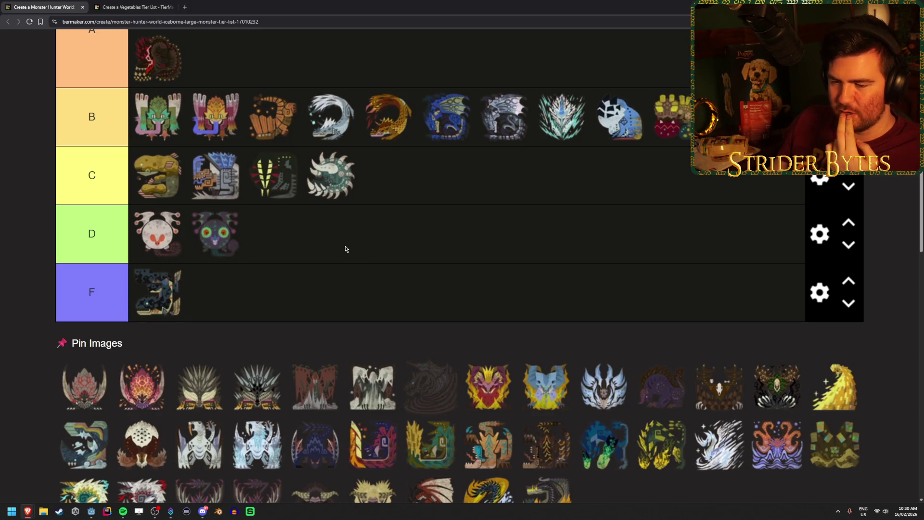
{"action": "scroll", "coordinate": [348, 249], "scroll_direction": "up", "scroll_amount": 2}
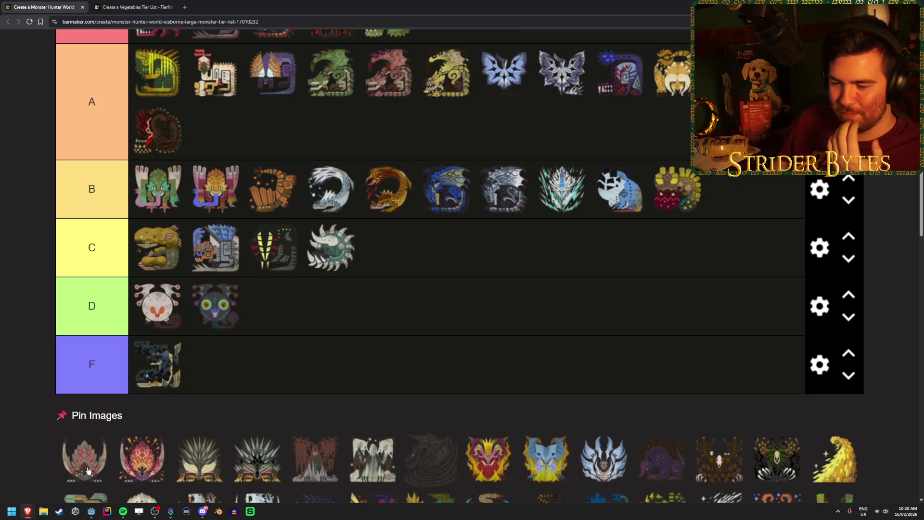
Step: Add two pink monster icons after the green one in the S tier
{"action": "mouse_move", "coordinate": [88, 470]}
{"action": "left_mouse_down"}
{"action": "mouse_move", "coordinate": [207, 433]}
{"action": "mouse_move", "coordinate": [447, 159]}
{"action": "left_mouse_up"}
{"action": "scroll", "coordinate": [207, 433], "scroll_direction": "up", "scroll_amount": 3}
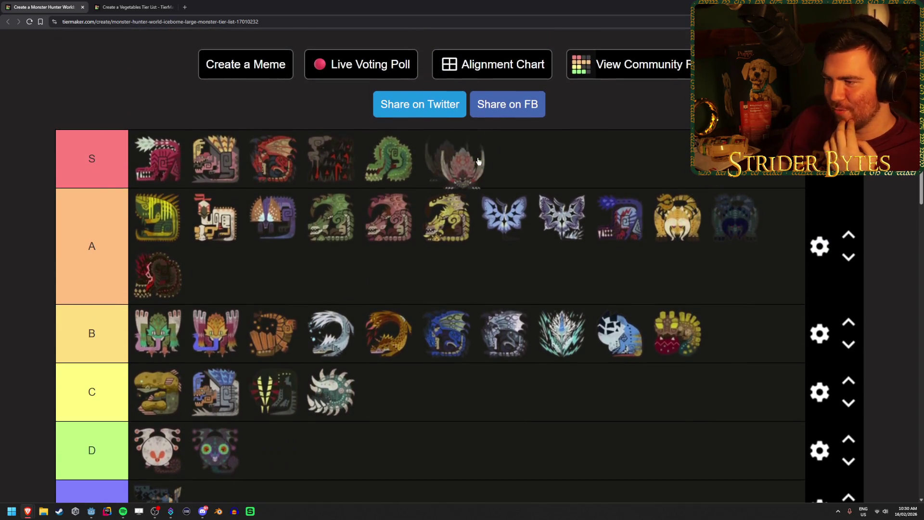
{"action": "scroll", "coordinate": [315, 389], "scroll_direction": "down", "scroll_amount": 3}
{"action": "mouse_move", "coordinate": [82, 454]}
{"action": "left_mouse_down"}
{"action": "mouse_move", "coordinate": [454, 309]}
{"action": "mouse_move", "coordinate": [573, 146]}
{"action": "left_mouse_up"}
{"action": "scroll", "coordinate": [454, 309], "scroll_direction": "up", "scroll_amount": 3}
{"action": "scroll", "coordinate": [573, 145], "scroll_direction": "down", "scroll_amount": 3}
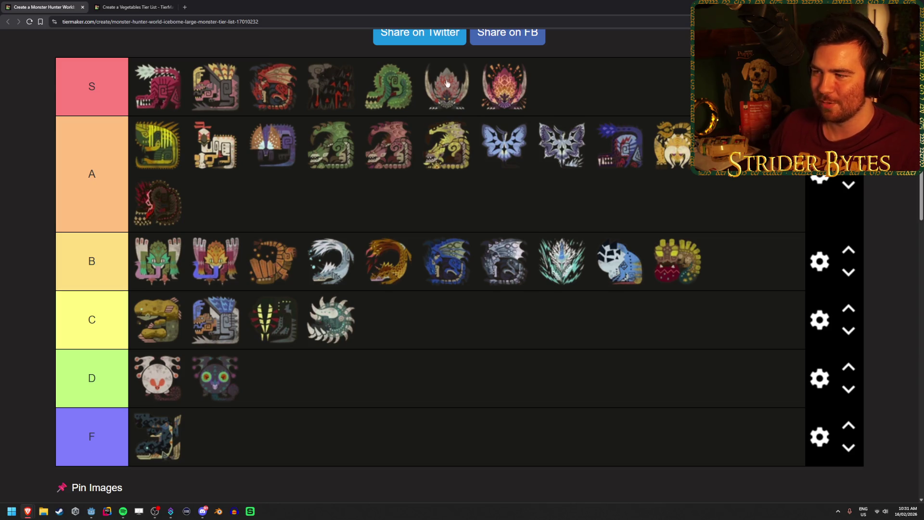
{"action": "scroll", "coordinate": [309, 284], "scroll_direction": "down", "scroll_amount": 2}
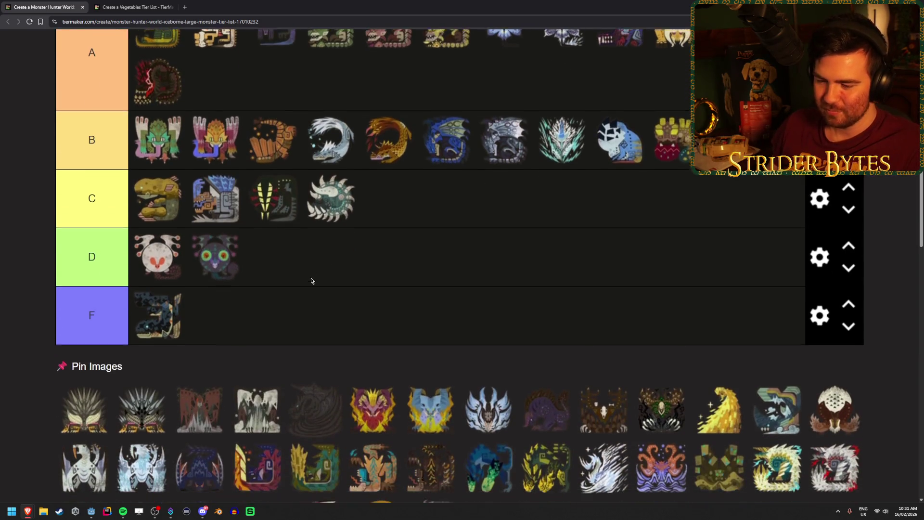
{"action": "scroll", "coordinate": [102, 406], "scroll_direction": "up", "scroll_amount": 1}
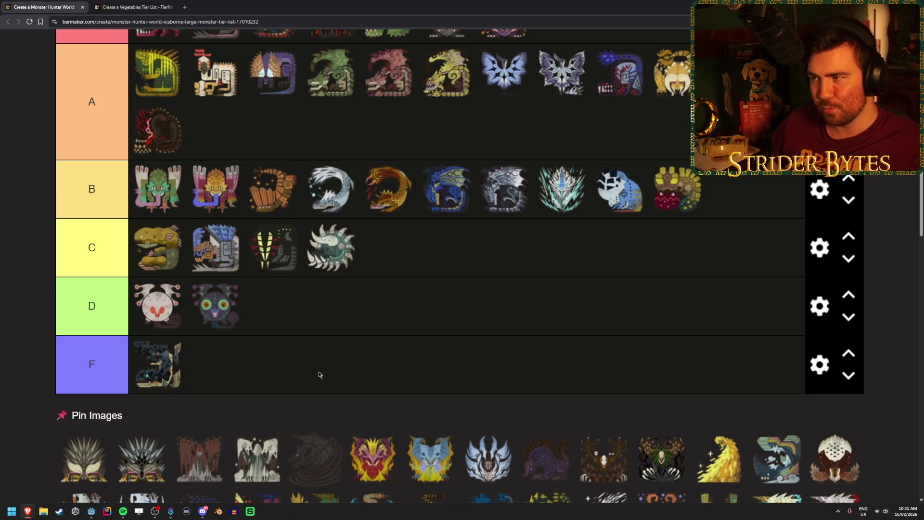
{"action": "scroll", "coordinate": [319, 374], "scroll_direction": "up", "scroll_amount": 1}
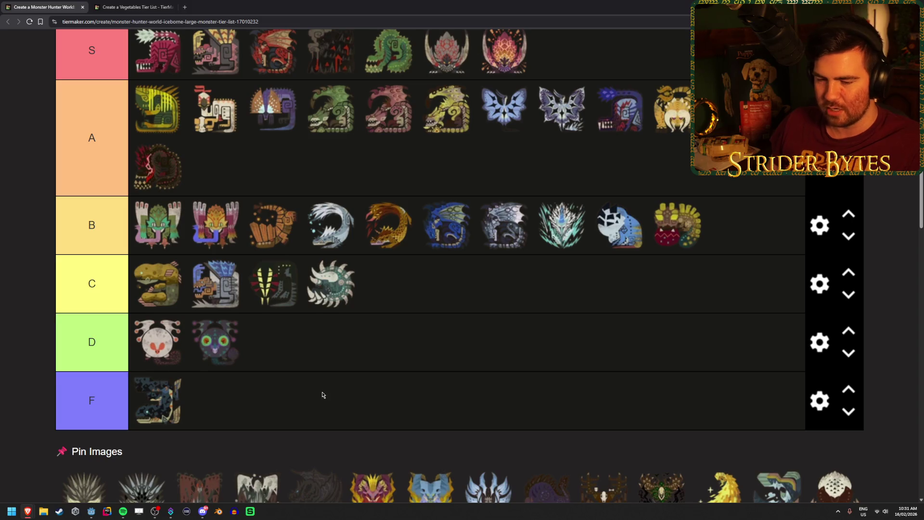
{"action": "scroll", "coordinate": [321, 393], "scroll_direction": "down", "scroll_amount": 2}
{"action": "scroll", "coordinate": [299, 394], "scroll_direction": "up", "scroll_amount": 1}
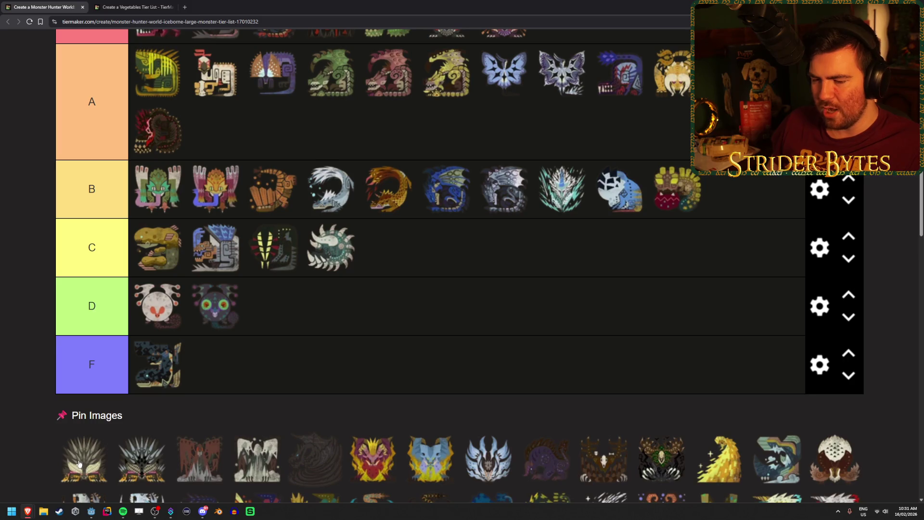
Step: Add the white and black spiky monster icons to the end of tier B
{"action": "left_click_drag", "start_coordinate": [77, 463], "coordinate": [735, 190]}
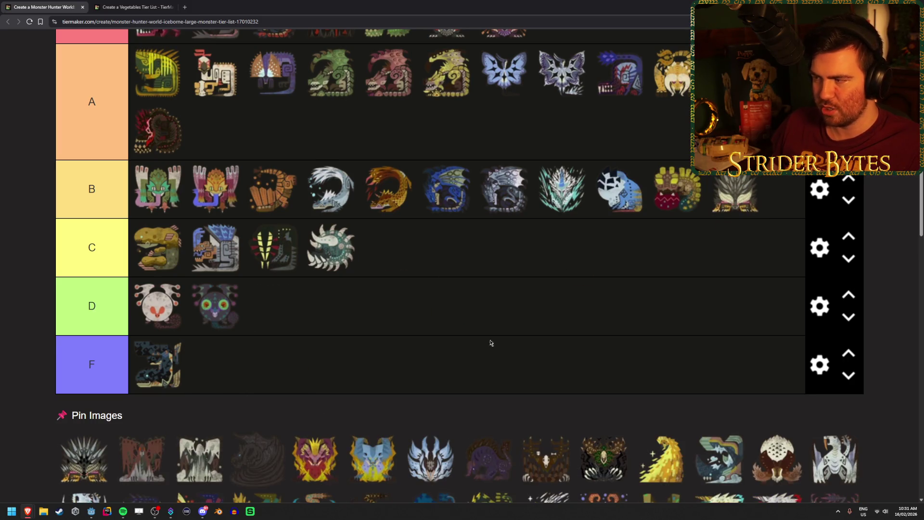
{"action": "mouse_move", "coordinate": [76, 473]}
{"action": "left_mouse_down"}
{"action": "mouse_move", "coordinate": [737, 193]}
{"action": "mouse_move", "coordinate": [761, 212]}
{"action": "mouse_move", "coordinate": [759, 183]}
{"action": "left_mouse_up"}
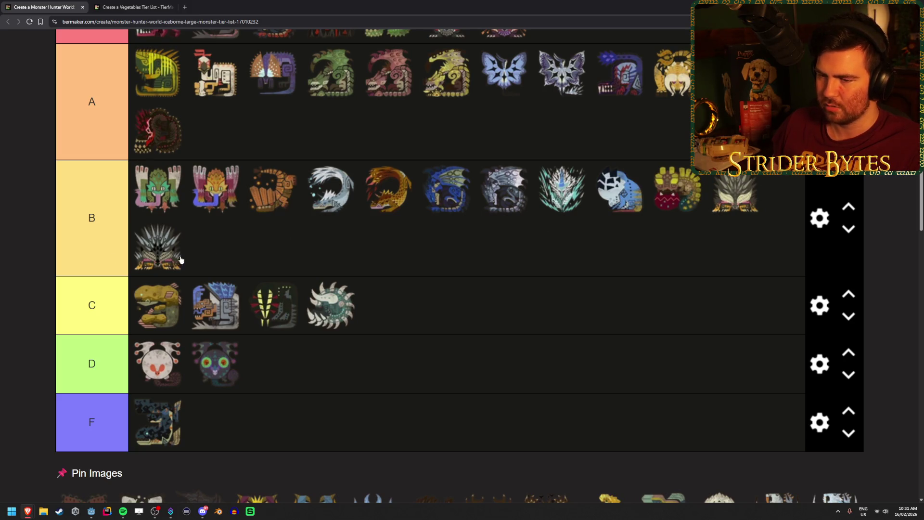
{"action": "scroll", "coordinate": [528, 297], "scroll_direction": "down", "scroll_amount": 2}
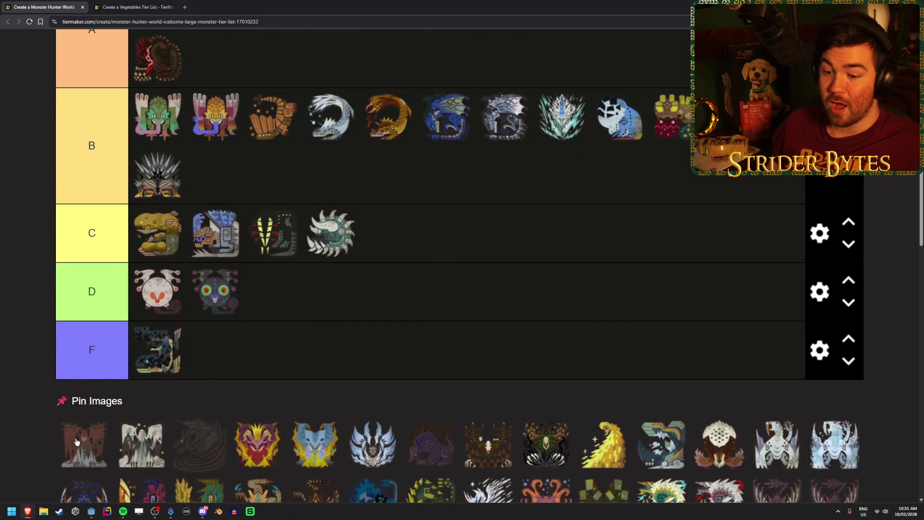
Step: Place the brown and pale monster icons at the end of the S tier
{"action": "mouse_move", "coordinate": [76, 442]}
{"action": "left_mouse_down"}
{"action": "mouse_move", "coordinate": [634, 78]}
{"action": "mouse_move", "coordinate": [563, 87]}
{"action": "left_mouse_up"}
{"action": "scroll", "coordinate": [295, 319], "scroll_direction": "down", "scroll_amount": 3}
{"action": "mouse_move", "coordinate": [73, 416]}
{"action": "left_mouse_down"}
{"action": "mouse_move", "coordinate": [674, 299]}
{"action": "mouse_move", "coordinate": [674, 133]}
{"action": "left_mouse_up"}
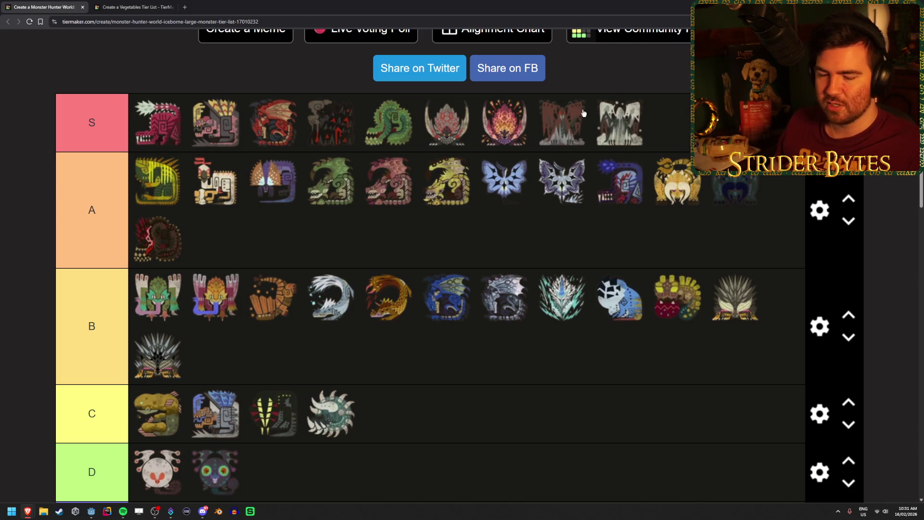
{"action": "scroll", "coordinate": [559, 252], "scroll_direction": "down", "scroll_amount": 2}
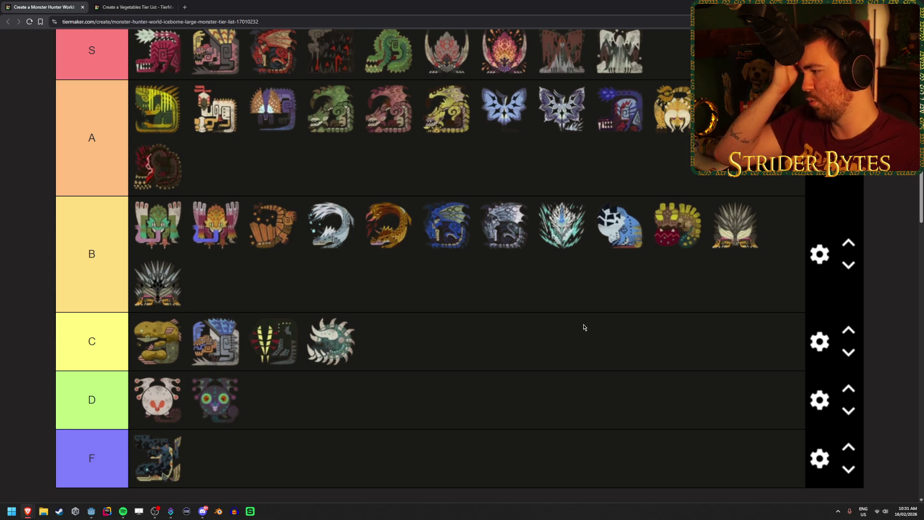
{"action": "scroll", "coordinate": [583, 328], "scroll_direction": "down", "scroll_amount": 3}
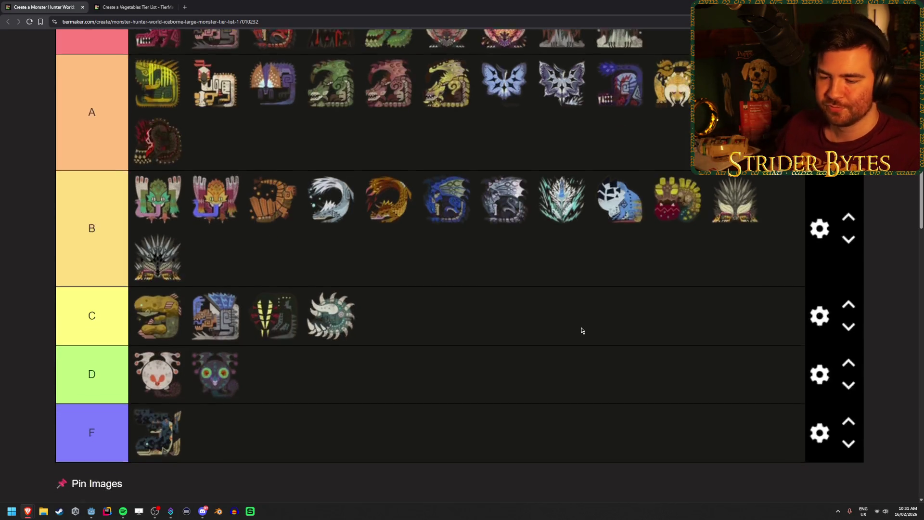
{"action": "scroll", "coordinate": [508, 260], "scroll_direction": "up", "scroll_amount": 1}
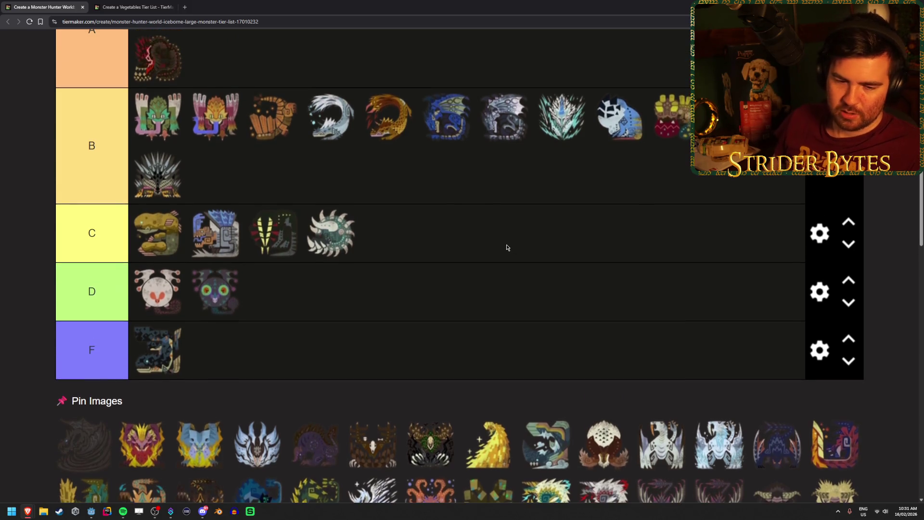
{"action": "scroll", "coordinate": [507, 250], "scroll_direction": "down", "scroll_amount": 1}
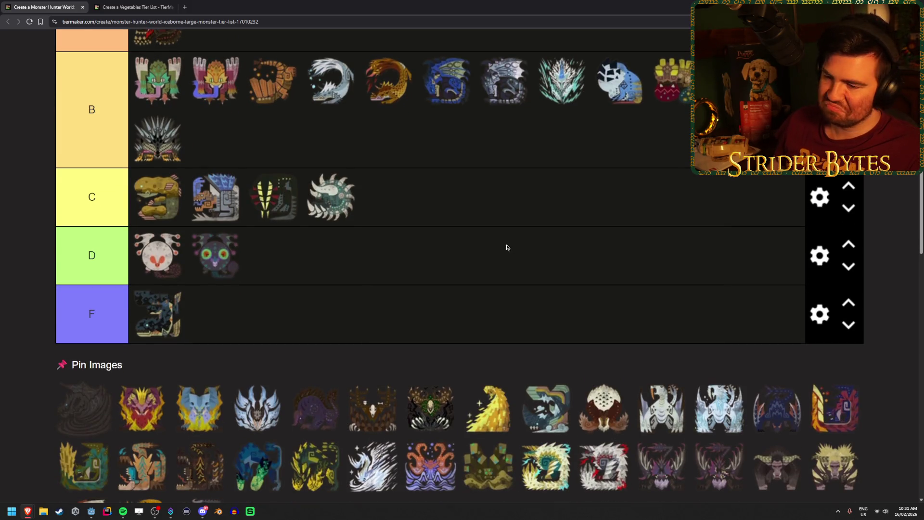
{"action": "scroll", "coordinate": [507, 247], "scroll_direction": "down", "scroll_amount": 2}
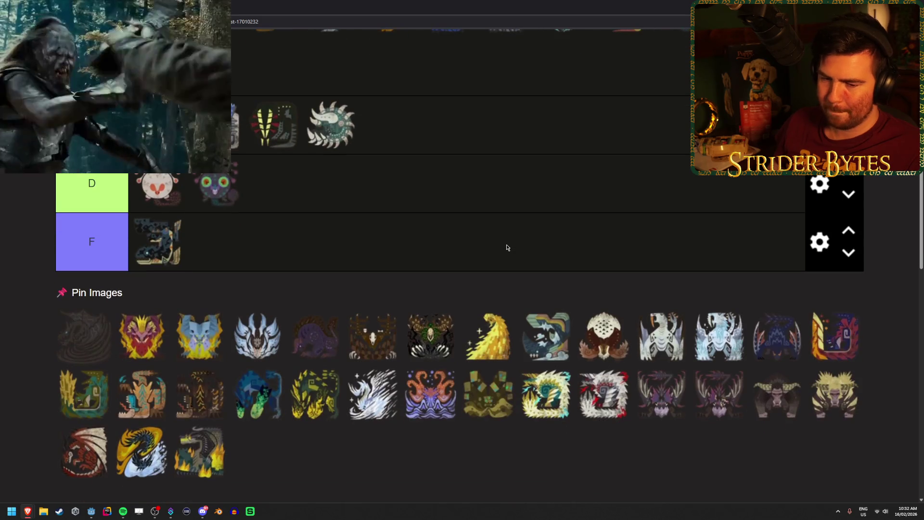
{"action": "scroll", "coordinate": [507, 250], "scroll_direction": "up", "scroll_amount": 7}
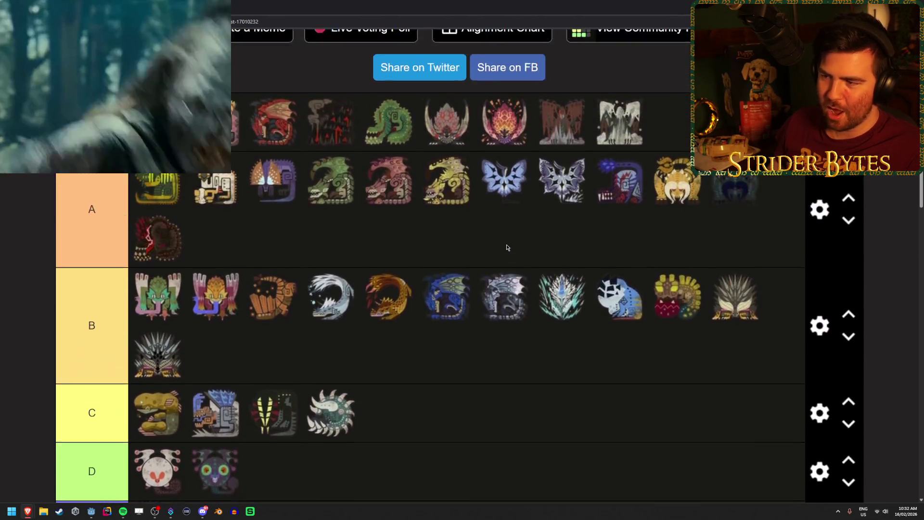
{"action": "scroll", "coordinate": [505, 257], "scroll_direction": "down", "scroll_amount": 3}
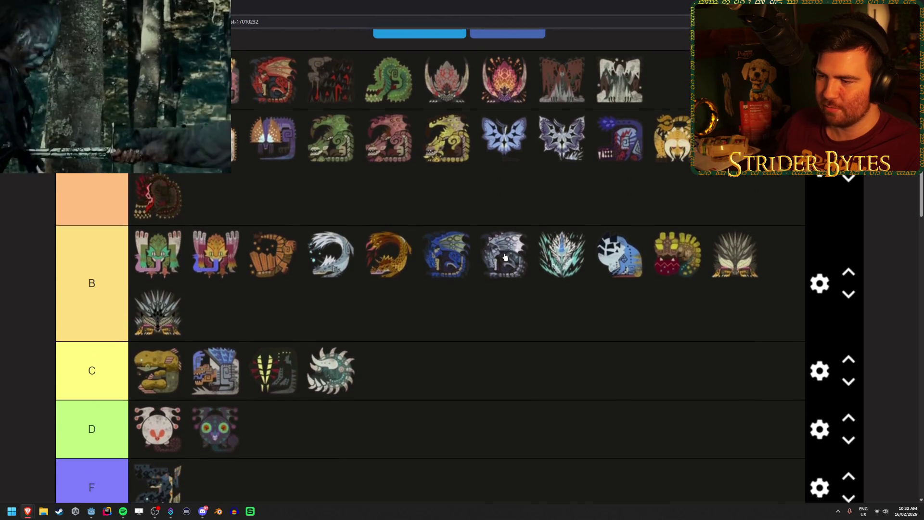
{"action": "scroll", "coordinate": [539, 341], "scroll_direction": "up", "scroll_amount": 1}
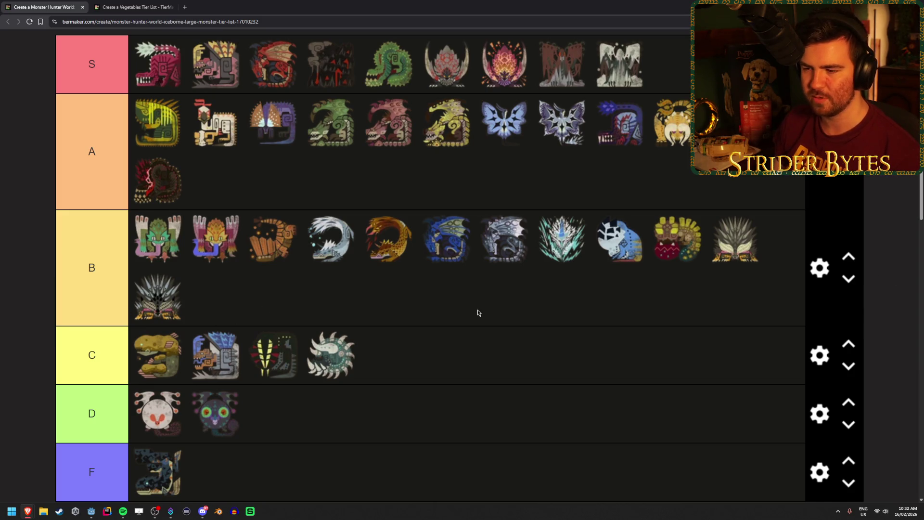
{"action": "scroll", "coordinate": [477, 313], "scroll_direction": "down", "scroll_amount": 4}
{"action": "scroll", "coordinate": [478, 312], "scroll_direction": "down", "scroll_amount": 1}
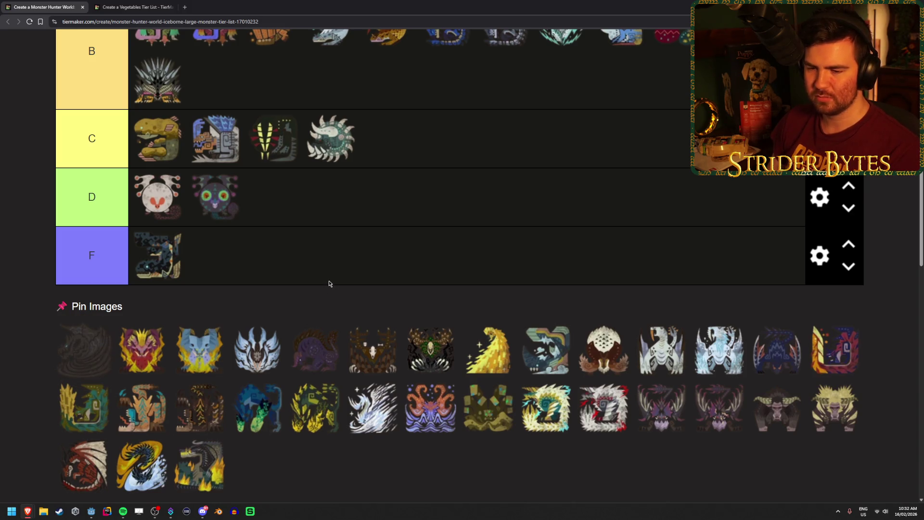
{"action": "scroll", "coordinate": [220, 438], "scroll_direction": "up", "scroll_amount": 2}
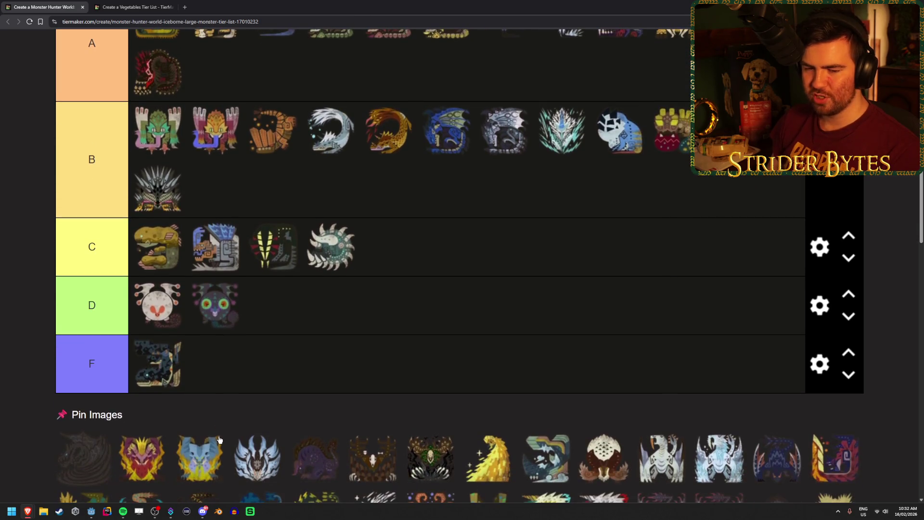
{"action": "scroll", "coordinate": [255, 398], "scroll_direction": "down", "scroll_amount": 1}
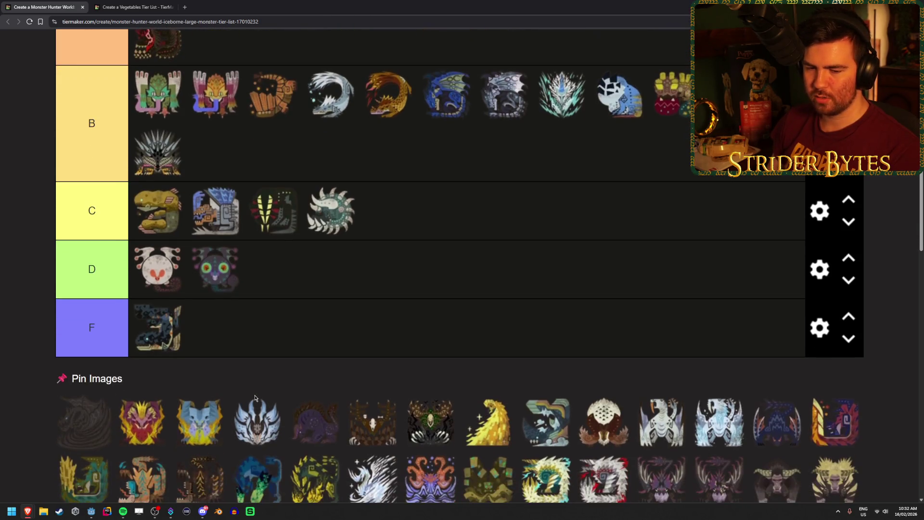
{"action": "mouse_move", "coordinate": [67, 433]}
{"action": "left_mouse_down"}
{"action": "mouse_move", "coordinate": [600, 316]}
{"action": "mouse_move", "coordinate": [578, 417]}
{"action": "mouse_move", "coordinate": [581, 265]}
{"action": "mouse_move", "coordinate": [565, 308]}
{"action": "mouse_move", "coordinate": [270, 299]}
{"action": "mouse_move", "coordinate": [309, 299]}
{"action": "left_mouse_up"}
Step: Move the dark shadowy monster icon into B tier's second row, after the black spiky one
{"action": "scroll", "coordinate": [578, 417], "scroll_direction": "up", "scroll_amount": 3}
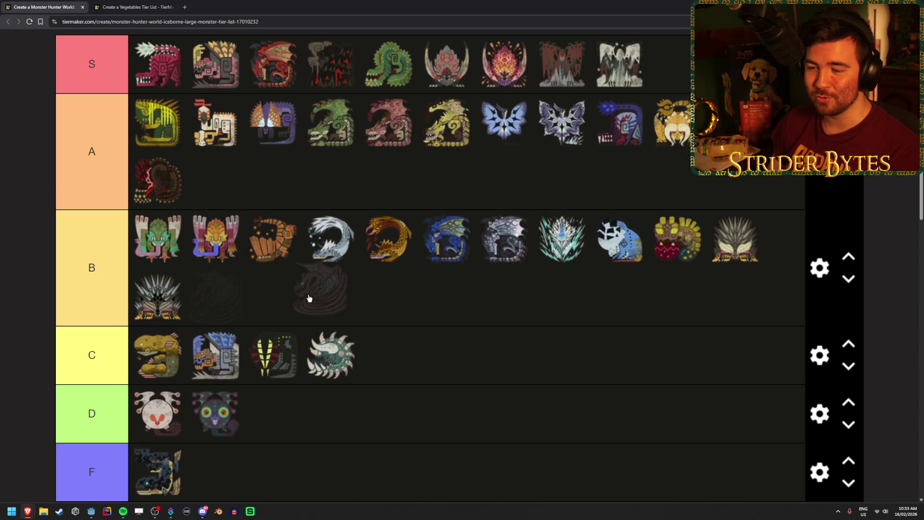
{"action": "mouse_move", "coordinate": [309, 298]}
{"action": "left_mouse_down"}
{"action": "mouse_move", "coordinate": [452, 340]}
{"action": "mouse_move", "coordinate": [483, 320]}
{"action": "mouse_move", "coordinate": [494, 324]}
{"action": "mouse_move", "coordinate": [493, 347]}
{"action": "mouse_move", "coordinate": [492, 323]}
{"action": "left_mouse_up"}
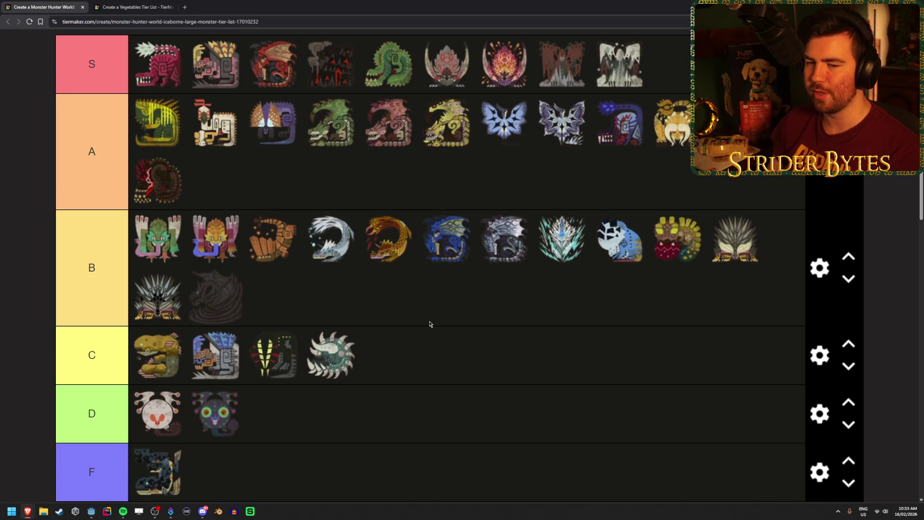
{"action": "scroll", "coordinate": [430, 324], "scroll_direction": "down", "scroll_amount": 1}
{"action": "scroll", "coordinate": [431, 325], "scroll_direction": "down", "scroll_amount": 1}
{"action": "scroll", "coordinate": [406, 264], "scroll_direction": "down", "scroll_amount": 1}
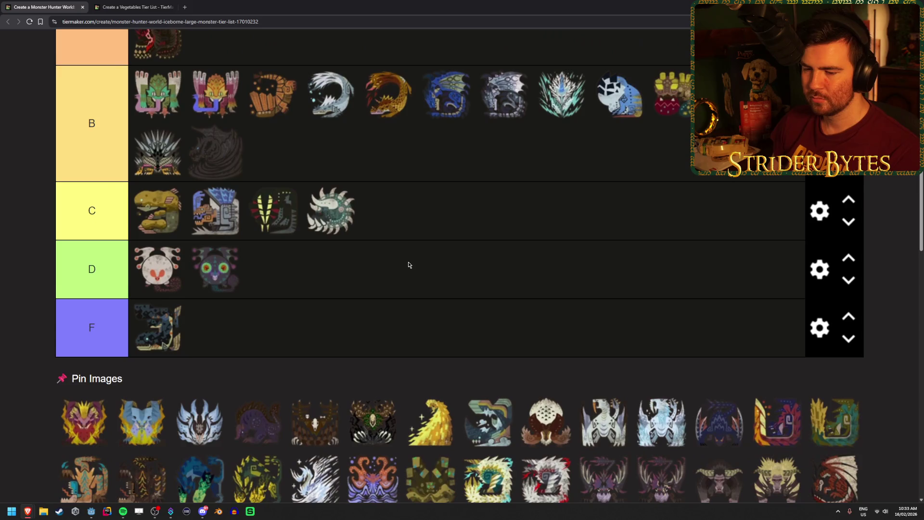
{"action": "scroll", "coordinate": [404, 265], "scroll_direction": "up", "scroll_amount": 1}
{"action": "scroll", "coordinate": [132, 396], "scroll_direction": "down", "scroll_amount": 1}
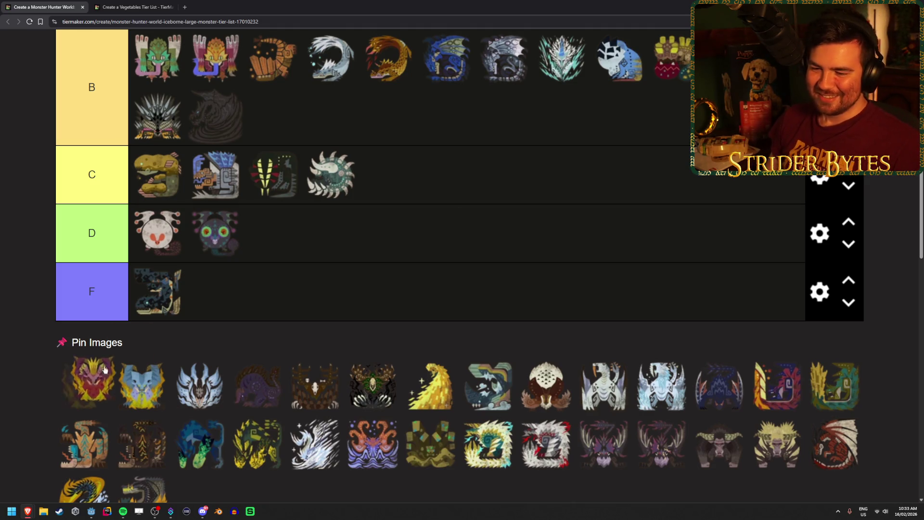
Step: Place the red-and-yellow monster icon in tier A
{"action": "scroll", "coordinate": [444, 284], "scroll_direction": "up", "scroll_amount": 2}
{"action": "mouse_move", "coordinate": [83, 385]}
{"action": "left_mouse_down"}
{"action": "mouse_move", "coordinate": [443, 284]}
{"action": "mouse_move", "coordinate": [482, 295]}
{"action": "mouse_move", "coordinate": [478, 216]}
{"action": "mouse_move", "coordinate": [324, 215]}
{"action": "mouse_move", "coordinate": [274, 177]}
{"action": "left_mouse_up"}
{"action": "scroll", "coordinate": [479, 216], "scroll_direction": "up", "scroll_amount": 2}
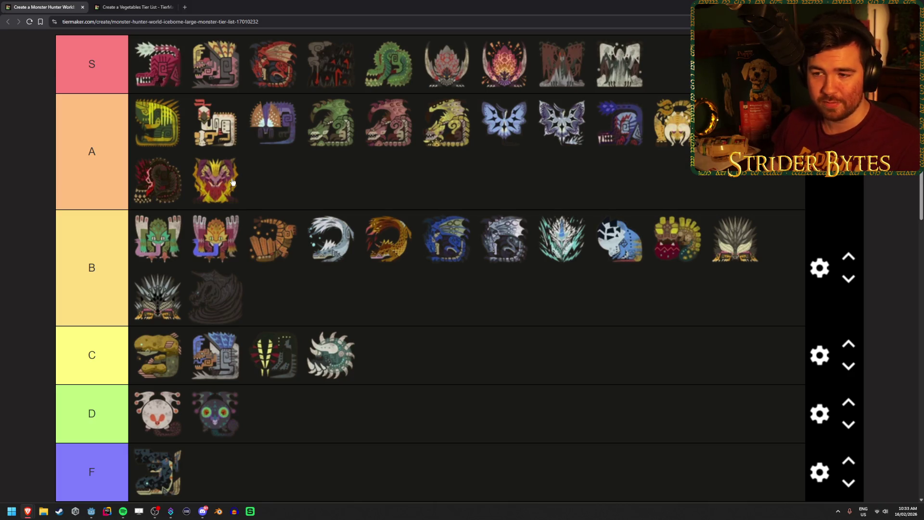
{"action": "scroll", "coordinate": [423, 414], "scroll_direction": "up", "scroll_amount": 1}
{"action": "scroll", "coordinate": [424, 377], "scroll_direction": "down", "scroll_amount": 2}
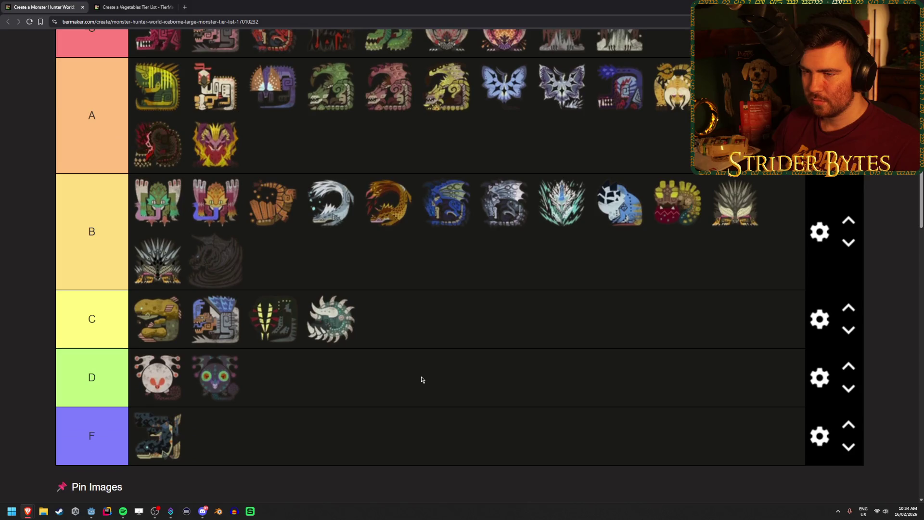
{"action": "scroll", "coordinate": [423, 373], "scroll_direction": "up", "scroll_amount": 1}
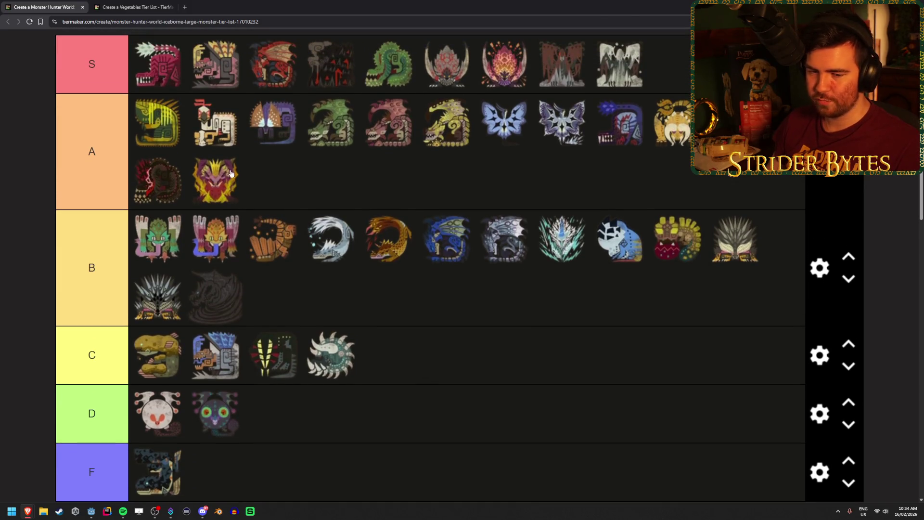
{"action": "scroll", "coordinate": [503, 340], "scroll_direction": "down", "scroll_amount": 1}
{"action": "scroll", "coordinate": [503, 340], "scroll_direction": "up", "scroll_amount": 1}
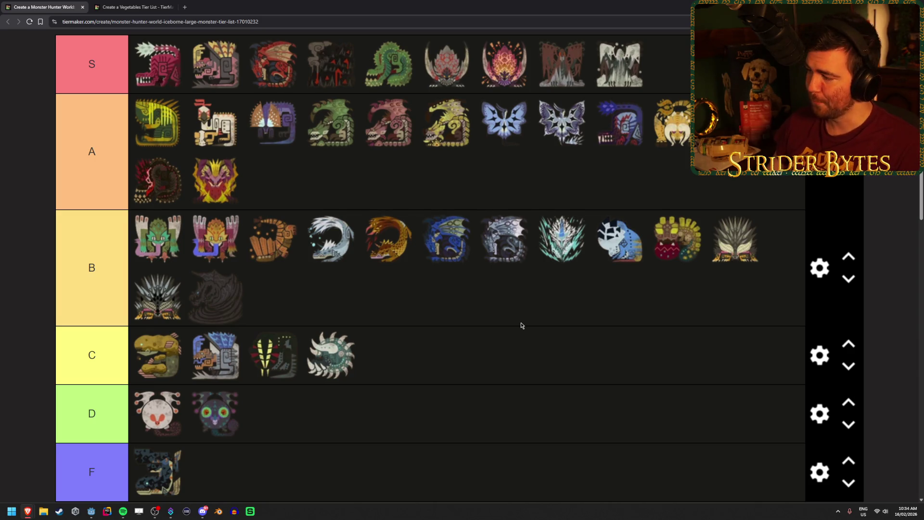
{"action": "scroll", "coordinate": [521, 325], "scroll_direction": "down", "scroll_amount": 3}
{"action": "scroll", "coordinate": [521, 326], "scroll_direction": "up", "scroll_amount": 1}
{"action": "scroll", "coordinate": [521, 326], "scroll_direction": "down", "scroll_amount": 1}
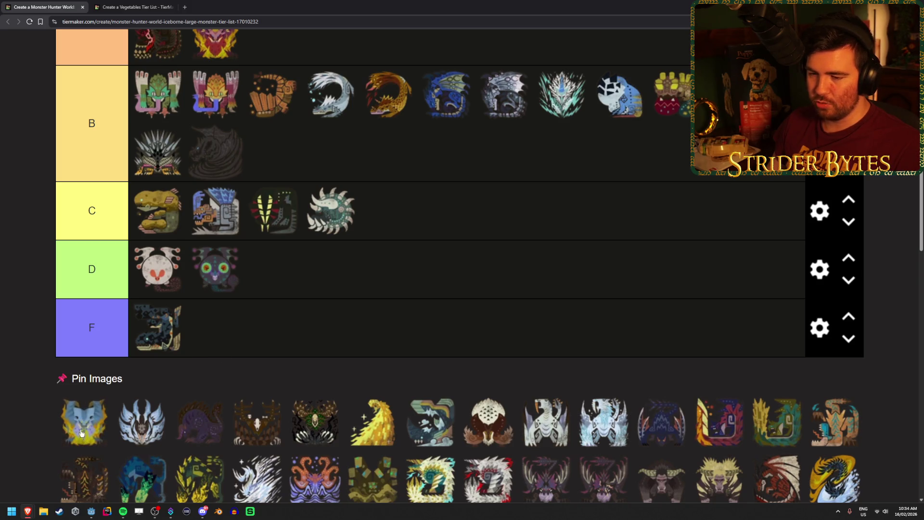
Step: Put the blue-and-yellow icon in tier F and the white spiky icon at the end of tier S
{"action": "left_click_drag", "start_coordinate": [81, 434], "coordinate": [296, 353]}
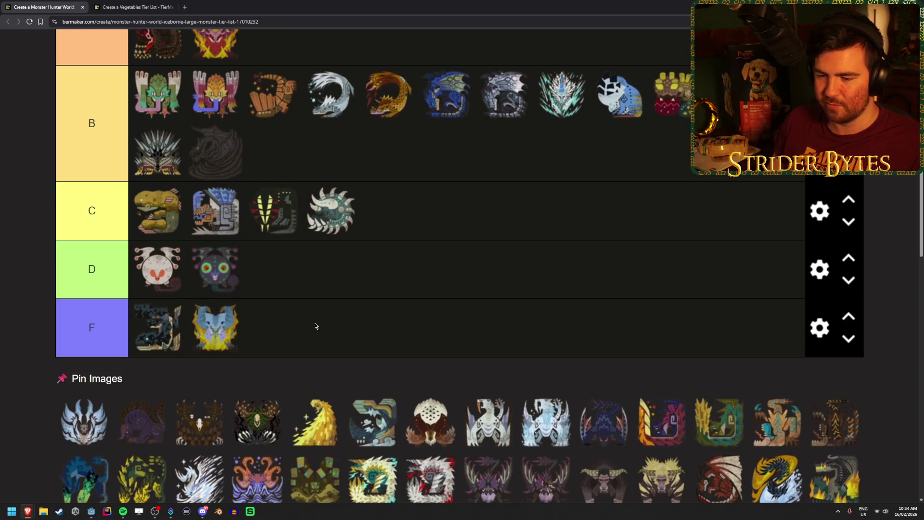
{"action": "scroll", "coordinate": [271, 363], "scroll_direction": "down", "scroll_amount": 1}
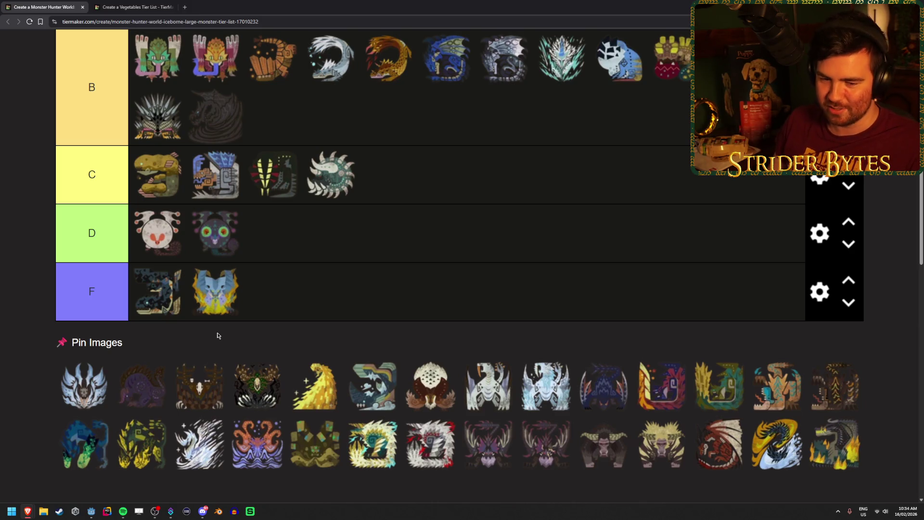
{"action": "scroll", "coordinate": [570, 307], "scroll_direction": "up", "scroll_amount": 5}
{"action": "mouse_move", "coordinate": [82, 399]}
{"action": "left_mouse_down"}
{"action": "mouse_move", "coordinate": [570, 307]}
{"action": "mouse_move", "coordinate": [559, 340]}
{"action": "mouse_move", "coordinate": [567, 228]}
{"action": "mouse_move", "coordinate": [684, 189]}
{"action": "mouse_move", "coordinate": [674, 102]}
{"action": "left_mouse_up"}
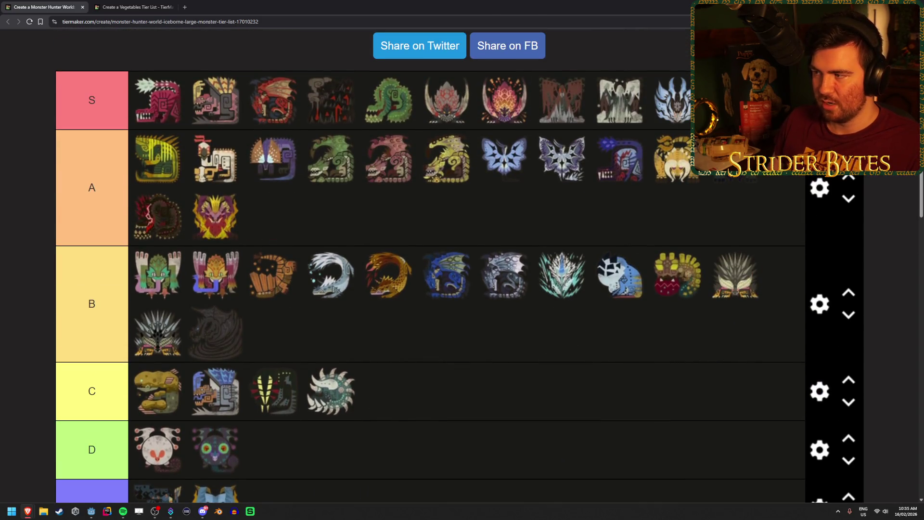
{"action": "scroll", "coordinate": [760, 208], "scroll_direction": "up", "scroll_amount": 3}
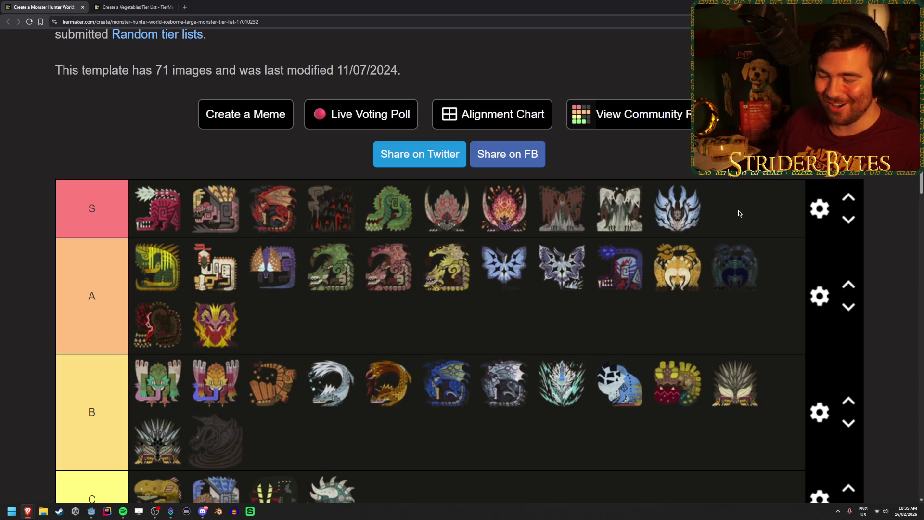
{"action": "scroll", "coordinate": [559, 324], "scroll_direction": "down", "scroll_amount": 1}
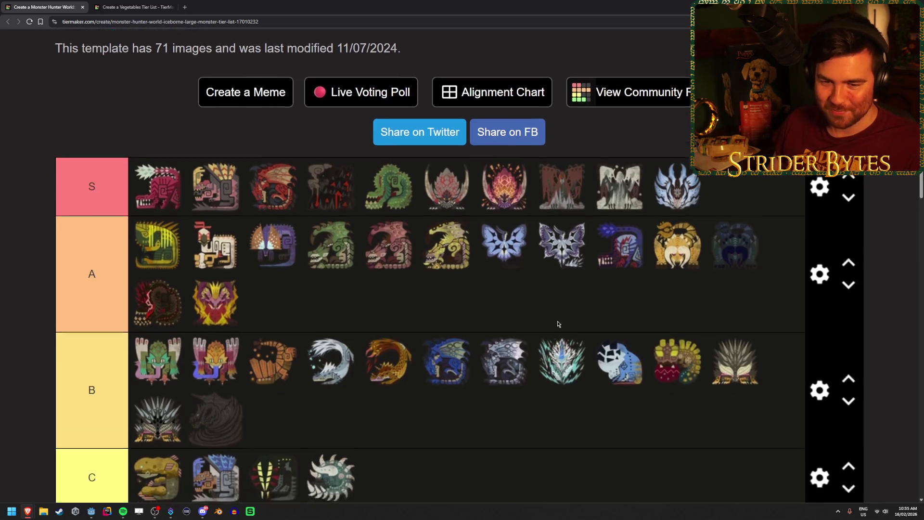
Step: Place the purple monster icon in the C tier
{"action": "scroll", "coordinate": [559, 325], "scroll_direction": "down", "scroll_amount": 5}
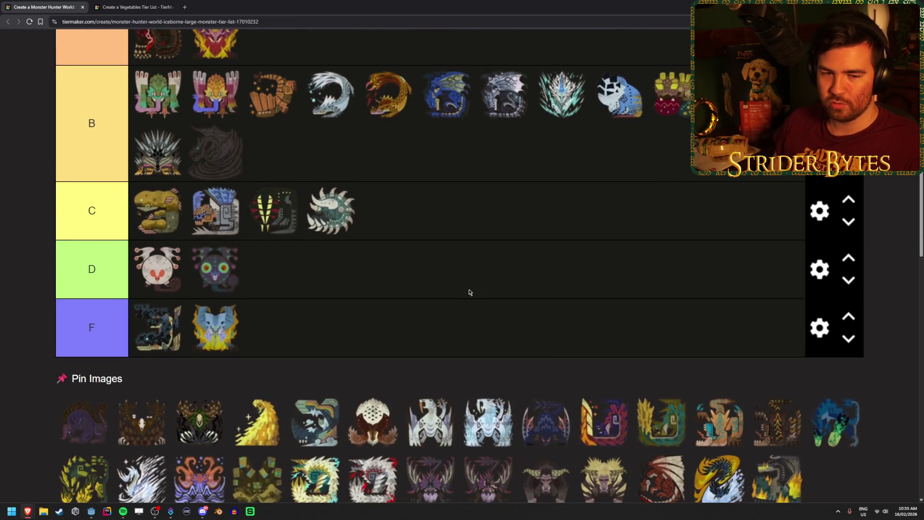
{"action": "scroll", "coordinate": [469, 292], "scroll_direction": "up", "scroll_amount": 4}
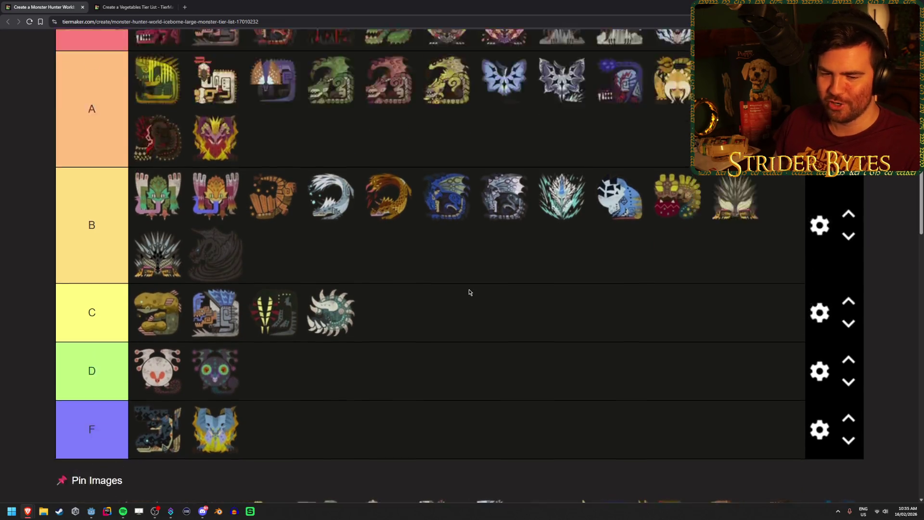
{"action": "scroll", "coordinate": [489, 352], "scroll_direction": "down", "scroll_amount": 5}
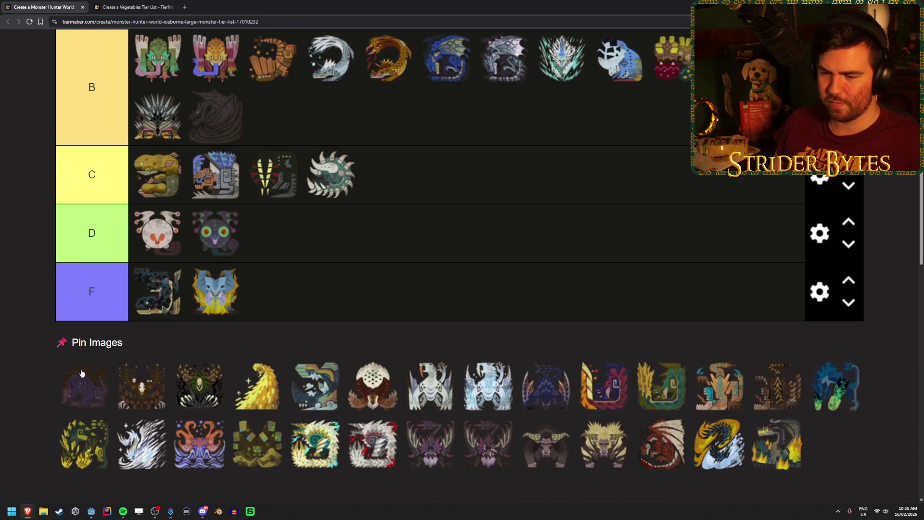
{"action": "mouse_move", "coordinate": [82, 374]}
{"action": "left_mouse_down"}
{"action": "mouse_move", "coordinate": [79, 388]}
{"action": "mouse_move", "coordinate": [79, 373]}
{"action": "mouse_move", "coordinate": [469, 194]}
{"action": "left_mouse_up"}
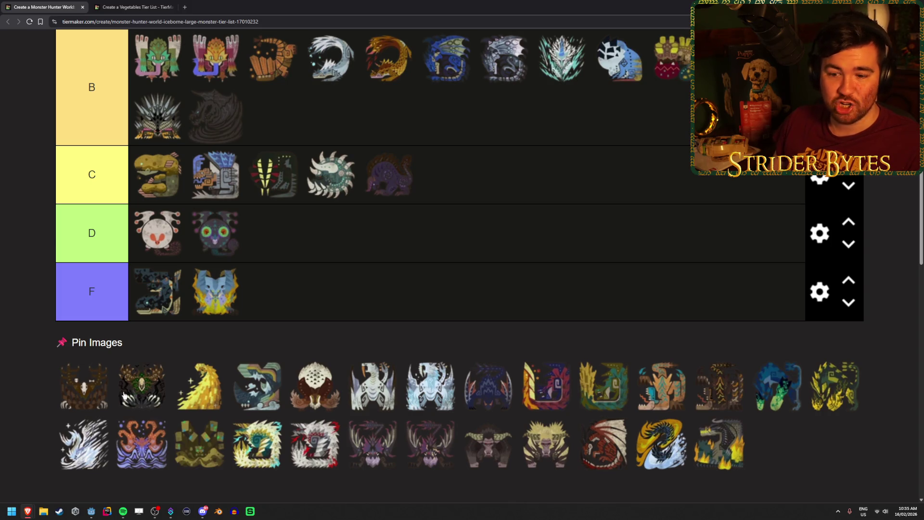
Step: Add the brown and the dark green-and-black monster icons to tier F
{"action": "mouse_move", "coordinate": [72, 393]}
{"action": "left_mouse_down"}
{"action": "mouse_move", "coordinate": [439, 269]}
{"action": "mouse_move", "coordinate": [435, 293]}
{"action": "left_mouse_up"}
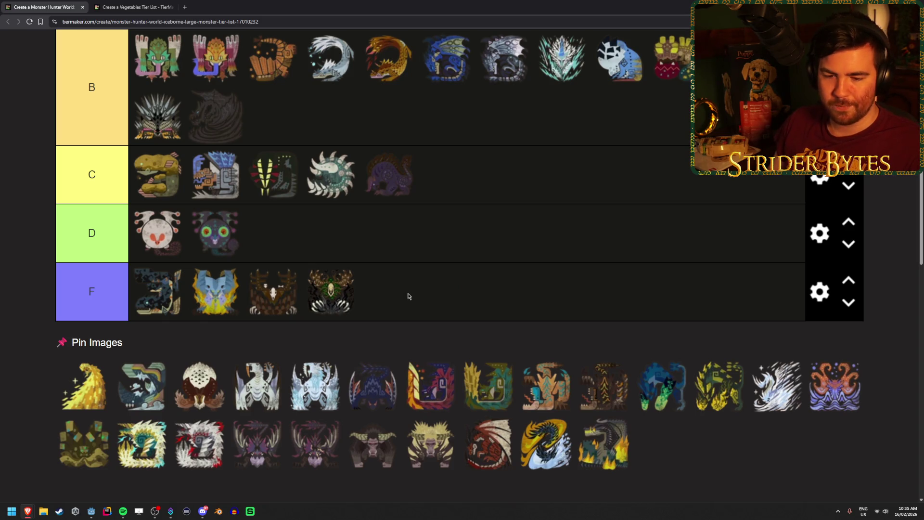
{"action": "scroll", "coordinate": [407, 295], "scroll_direction": "up", "scroll_amount": 2}
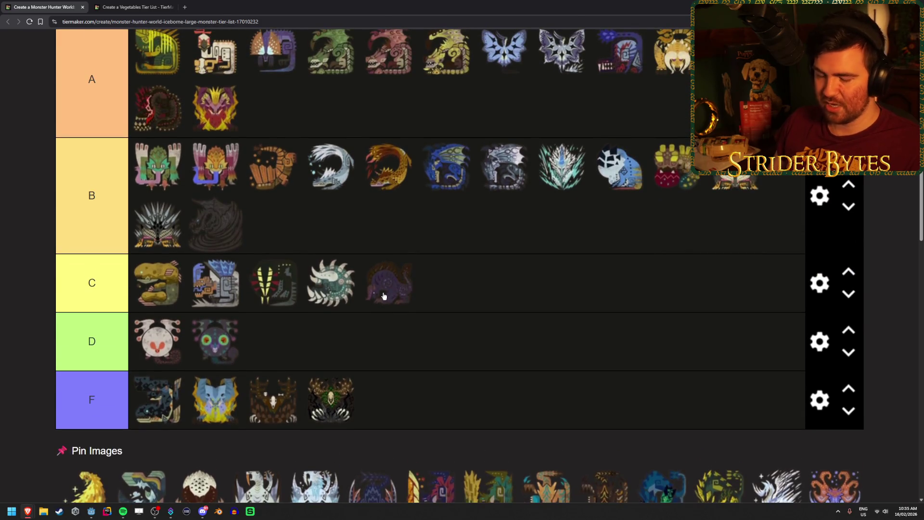
{"action": "scroll", "coordinate": [384, 295], "scroll_direction": "down", "scroll_amount": 2}
{"action": "scroll", "coordinate": [407, 255], "scroll_direction": "down", "scroll_amount": 1}
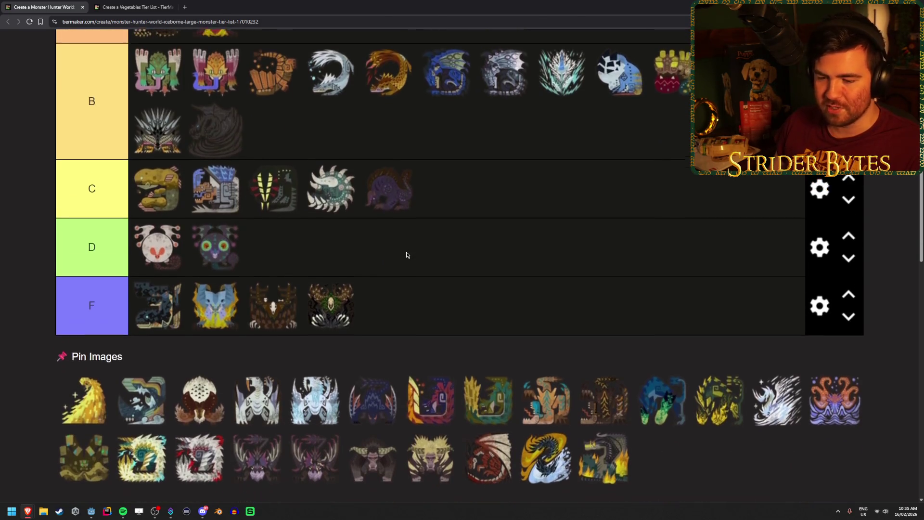
{"action": "scroll", "coordinate": [409, 279], "scroll_direction": "up", "scroll_amount": 1}
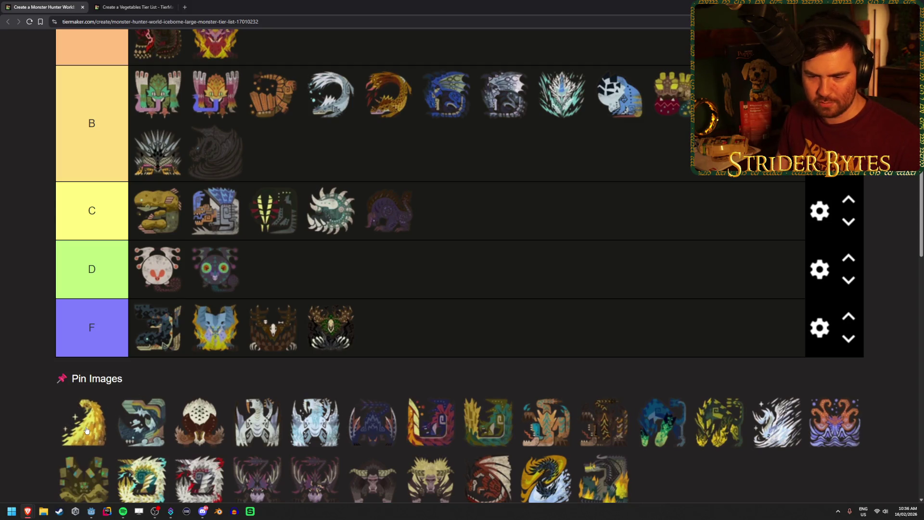
{"action": "left_click_drag", "start_coordinate": [85, 427], "coordinate": [598, 382]}
{"action": "scroll", "coordinate": [598, 382], "scroll_direction": "up", "scroll_amount": 5}
{"action": "scroll", "coordinate": [777, 240], "scroll_direction": "up", "scroll_amount": 2}
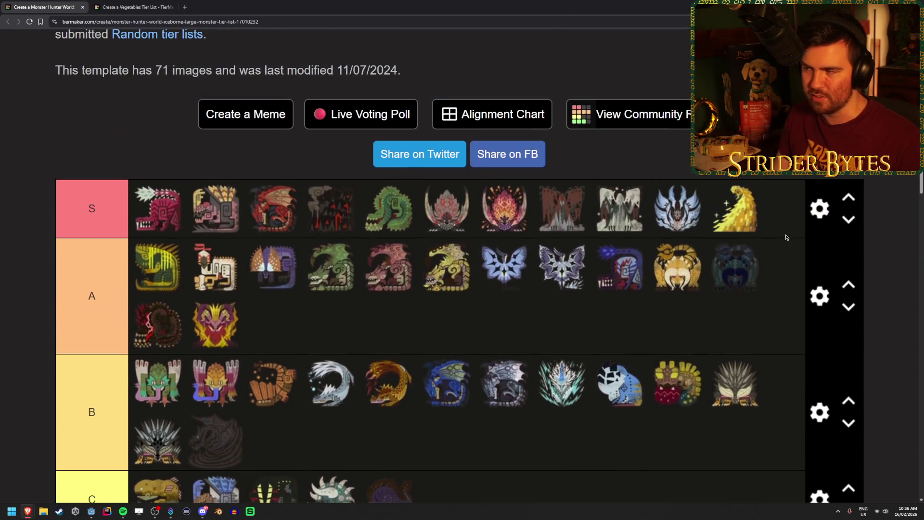
{"action": "scroll", "coordinate": [777, 239], "scroll_direction": "down", "scroll_amount": 1}
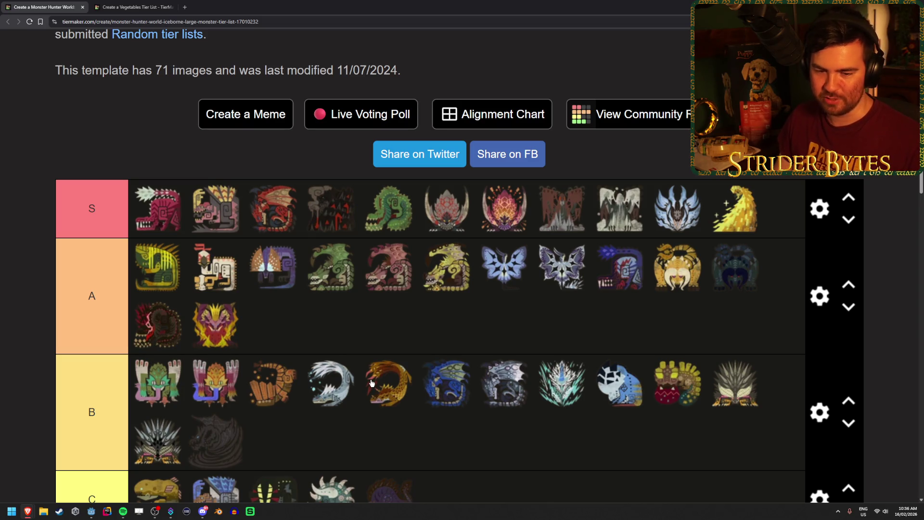
{"action": "scroll", "coordinate": [553, 446], "scroll_direction": "down", "scroll_amount": 5}
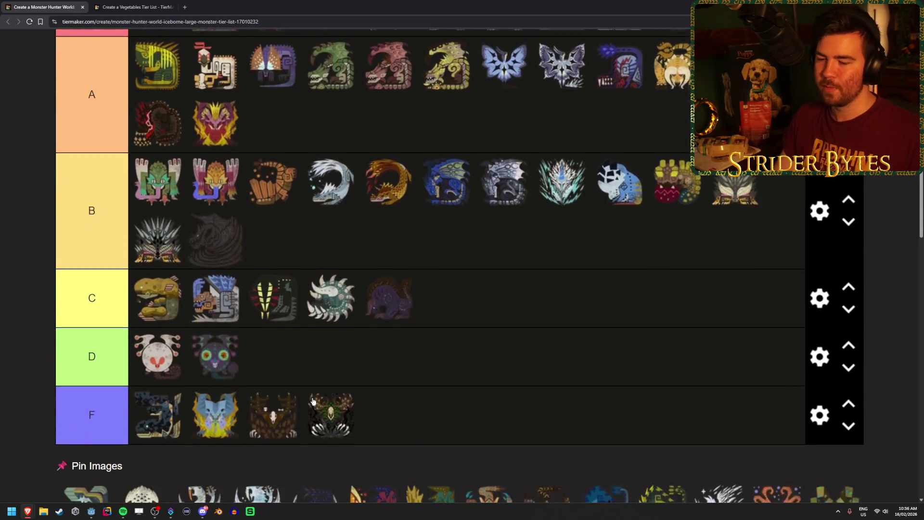
{"action": "scroll", "coordinate": [275, 448], "scroll_direction": "up", "scroll_amount": 1}
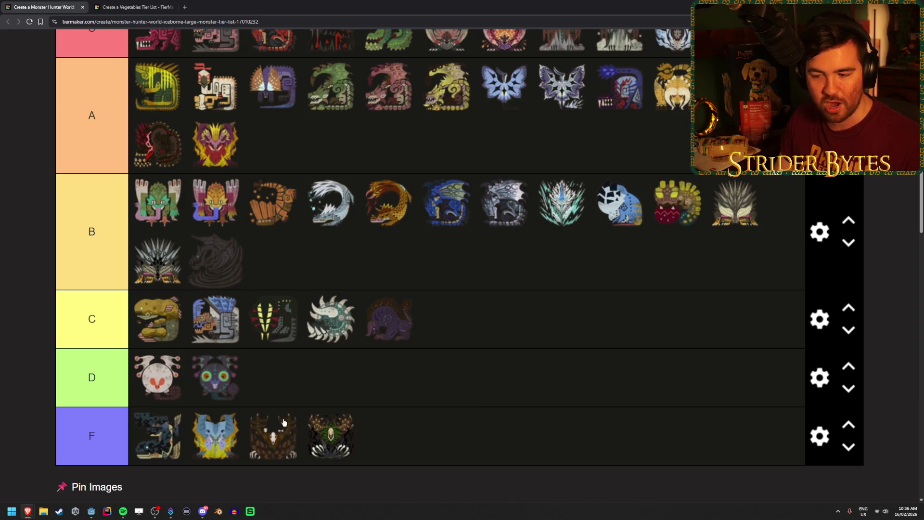
{"action": "scroll", "coordinate": [435, 429], "scroll_direction": "down", "scroll_amount": 2}
{"action": "scroll", "coordinate": [465, 428], "scroll_direction": "up", "scroll_amount": 6}
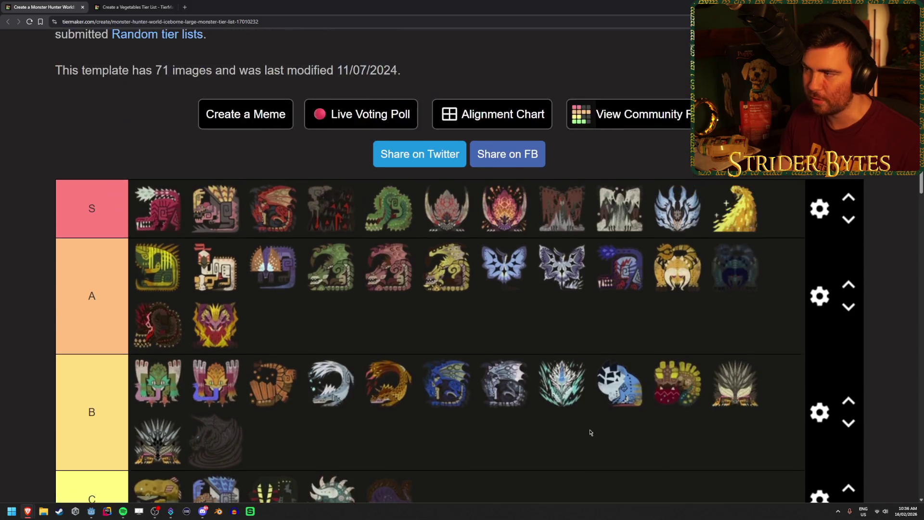
{"action": "scroll", "coordinate": [592, 433], "scroll_direction": "down", "scroll_amount": 3}
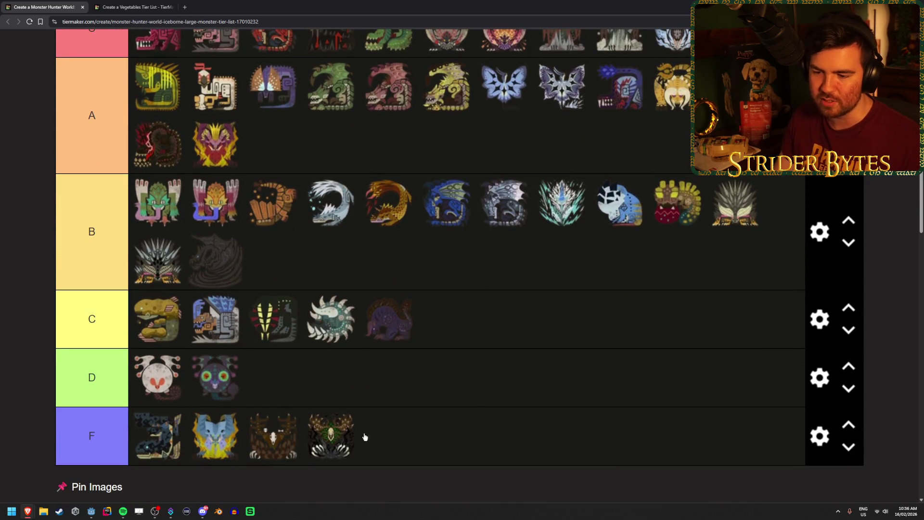
{"action": "scroll", "coordinate": [551, 410], "scroll_direction": "down", "scroll_amount": 2}
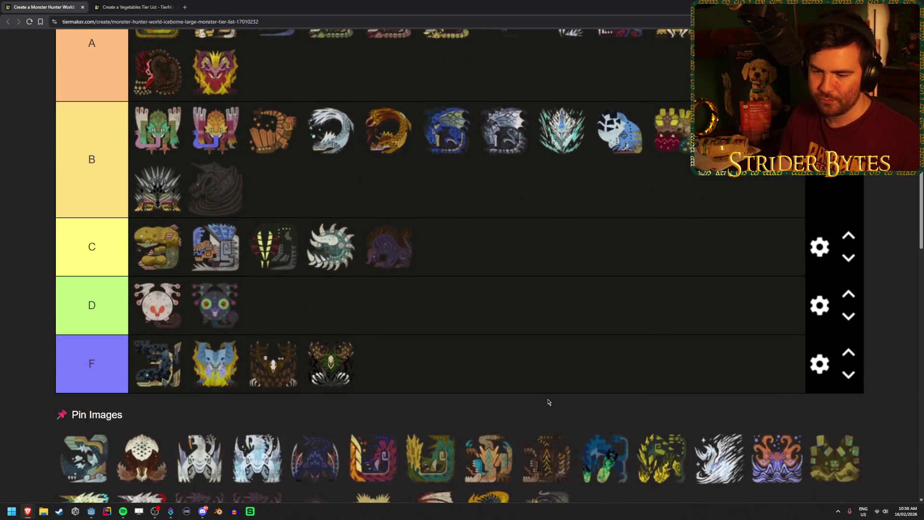
{"action": "scroll", "coordinate": [547, 399], "scroll_direction": "up", "scroll_amount": 4}
{"action": "scroll", "coordinate": [744, 272], "scroll_direction": "up", "scroll_amount": 3}
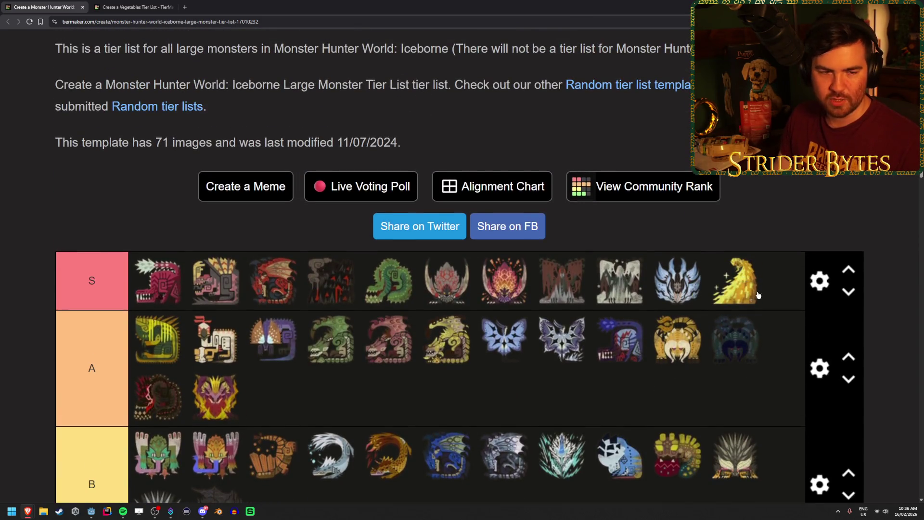
{"action": "scroll", "coordinate": [750, 287], "scroll_direction": "down", "scroll_amount": 6}
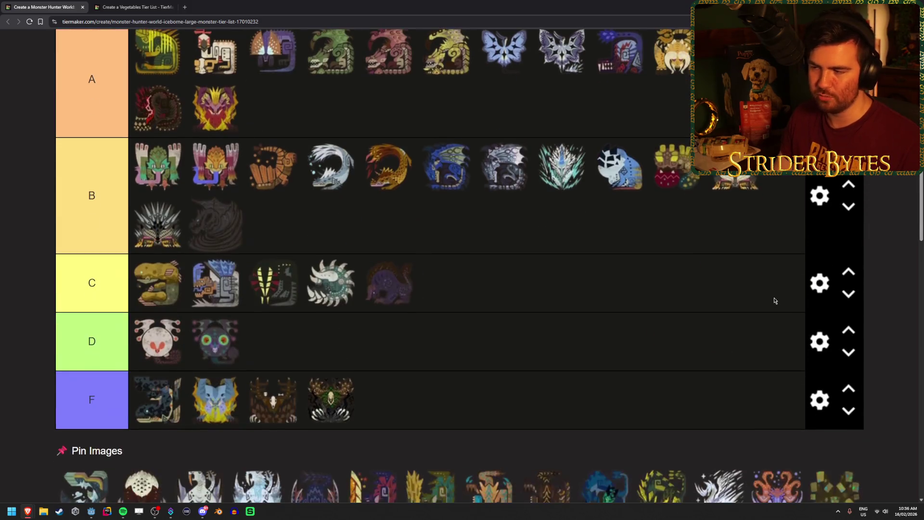
{"action": "scroll", "coordinate": [773, 298], "scroll_direction": "up", "scroll_amount": 5}
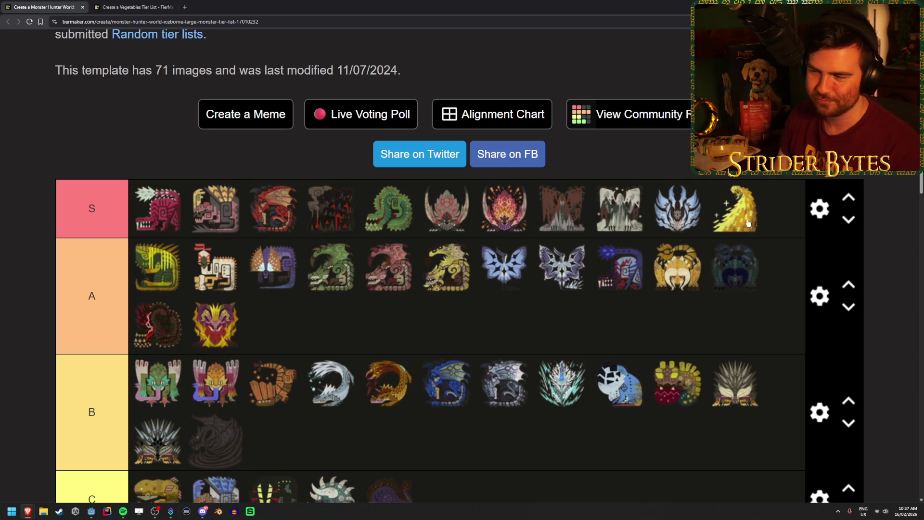
{"action": "scroll", "coordinate": [749, 222], "scroll_direction": "down", "scroll_amount": 1}
{"action": "scroll", "coordinate": [749, 223], "scroll_direction": "down", "scroll_amount": 4}
{"action": "scroll", "coordinate": [760, 207], "scroll_direction": "up", "scroll_amount": 4}
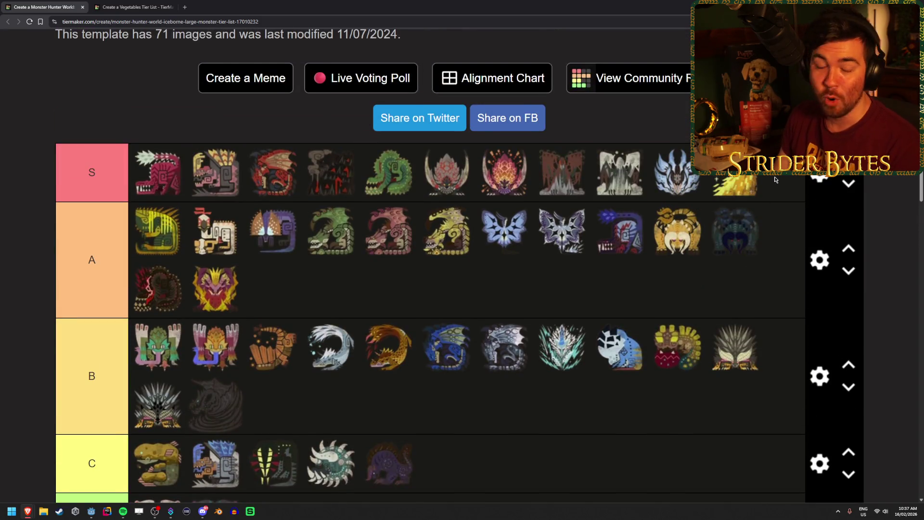
{"action": "scroll", "coordinate": [778, 187], "scroll_direction": "up", "scroll_amount": 2}
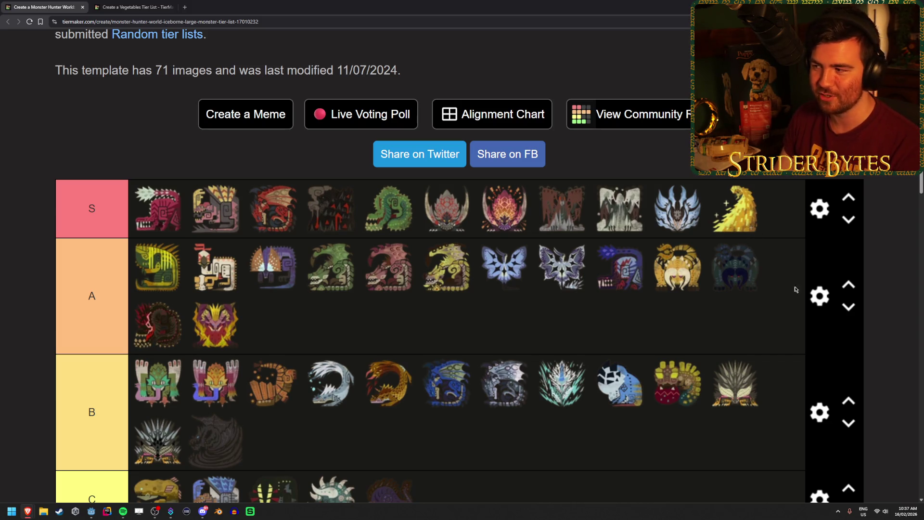
{"action": "scroll", "coordinate": [744, 300], "scroll_direction": "down", "scroll_amount": 8}
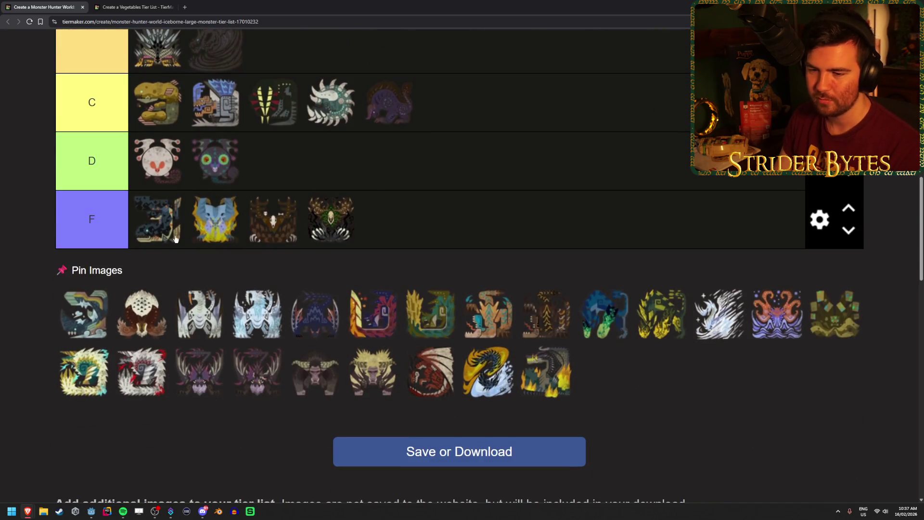
{"action": "scroll", "coordinate": [289, 354], "scroll_direction": "up", "scroll_amount": 2}
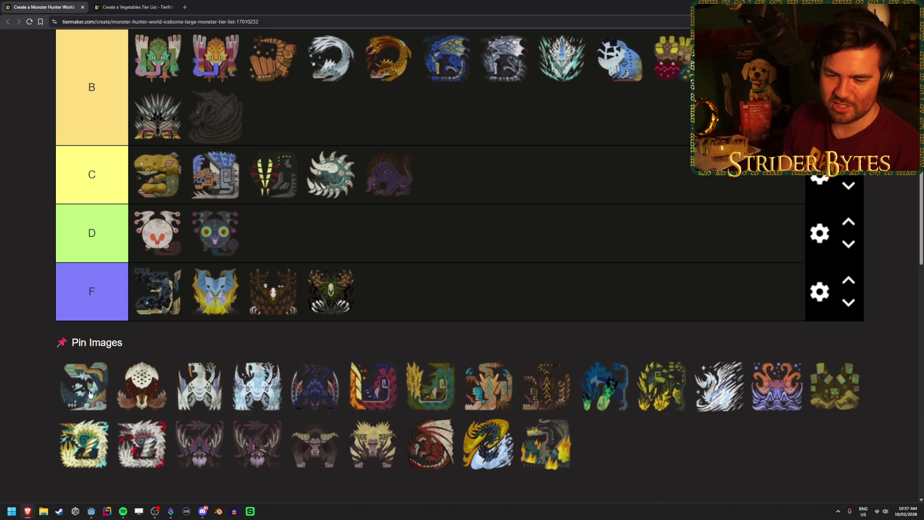
{"action": "mouse_move", "coordinate": [89, 394]}
{"action": "left_mouse_down"}
{"action": "mouse_move", "coordinate": [317, 328]}
{"action": "mouse_move", "coordinate": [470, 340]}
{"action": "mouse_move", "coordinate": [457, 340]}
{"action": "mouse_move", "coordinate": [453, 311]}
{"action": "mouse_move", "coordinate": [471, 202]}
{"action": "left_mouse_up"}
Step: Drag the first pool monster icon to the end of A tier's second row
{"action": "scroll", "coordinate": [469, 340], "scroll_direction": "up", "scroll_amount": 5}
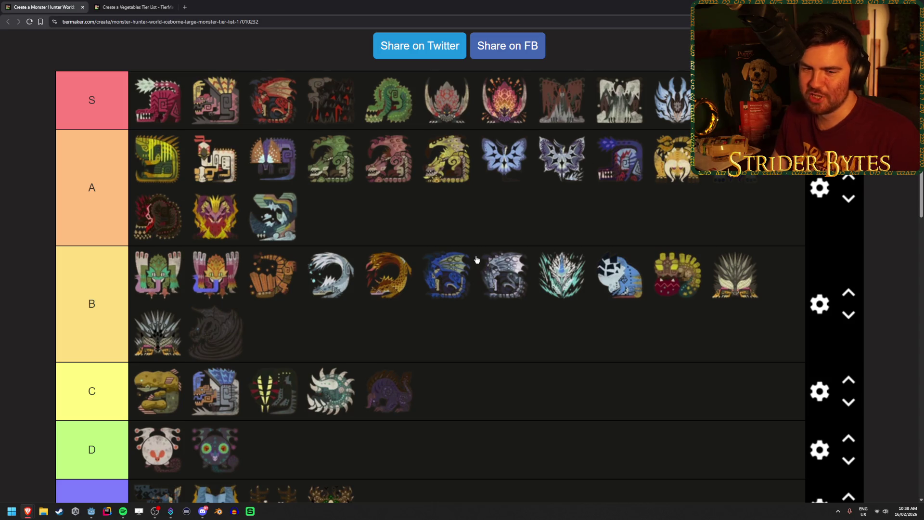
{"action": "scroll", "coordinate": [467, 257], "scroll_direction": "down", "scroll_amount": 4}
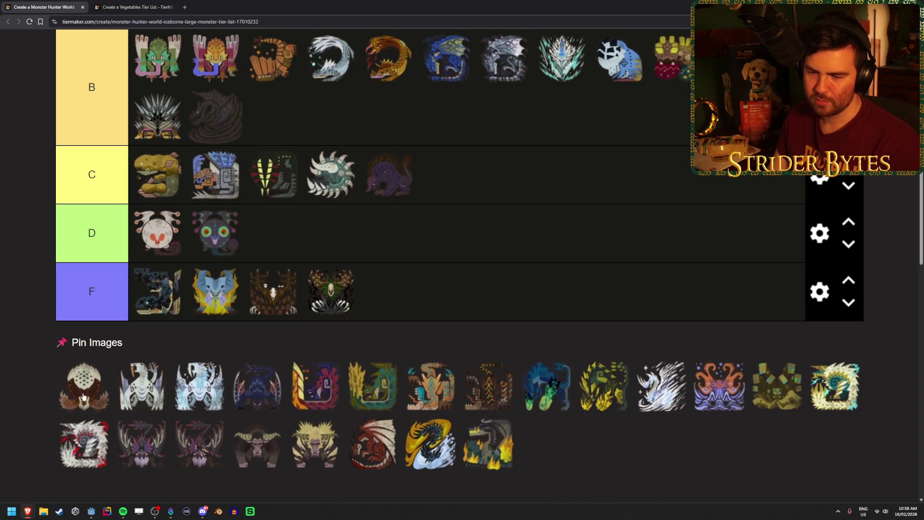
{"action": "mouse_move", "coordinate": [80, 397]}
{"action": "left_mouse_down"}
{"action": "mouse_move", "coordinate": [79, 379]}
{"action": "mouse_move", "coordinate": [413, 292]}
{"action": "left_mouse_up"}
{"action": "scroll", "coordinate": [83, 393], "scroll_direction": "up", "scroll_amount": 6}
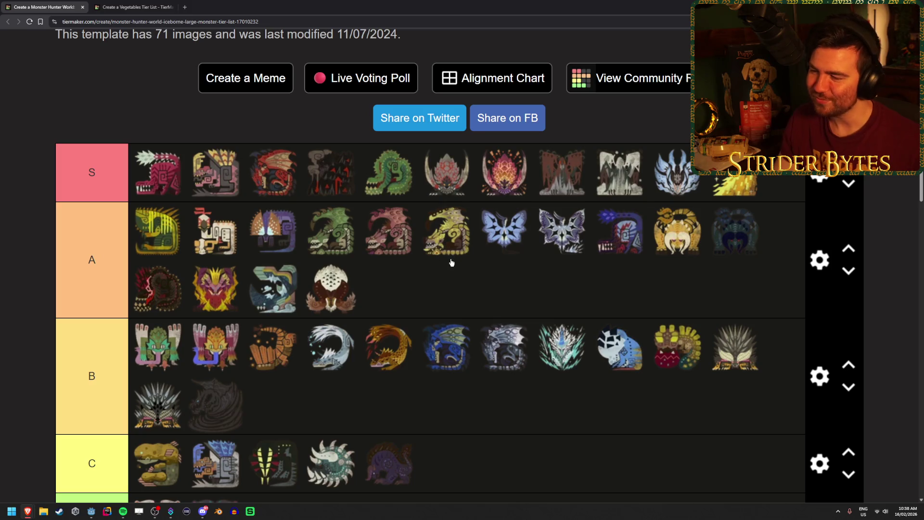
{"action": "scroll", "coordinate": [433, 289], "scroll_direction": "down", "scroll_amount": 5}
{"action": "scroll", "coordinate": [394, 281], "scroll_direction": "up", "scroll_amount": 3}
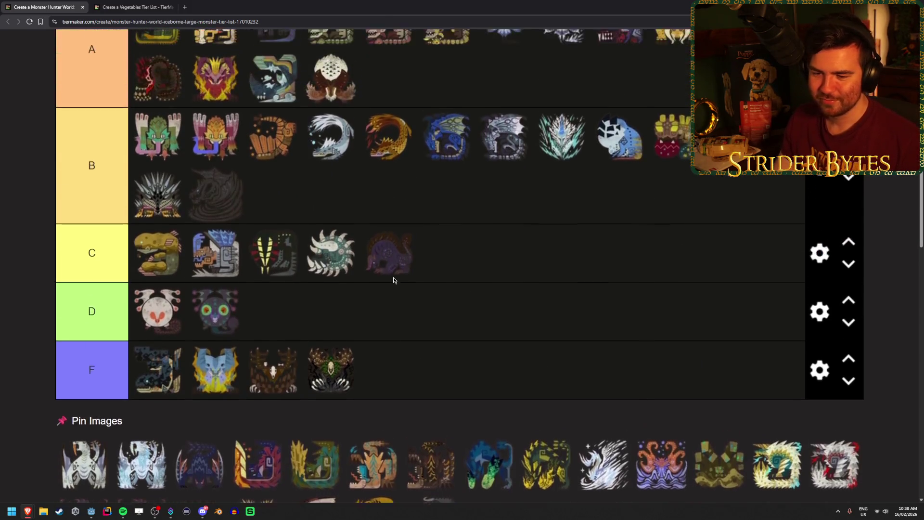
{"action": "scroll", "coordinate": [365, 180], "scroll_direction": "up", "scroll_amount": 1}
{"action": "scroll", "coordinate": [356, 202], "scroll_direction": "down", "scroll_amount": 5}
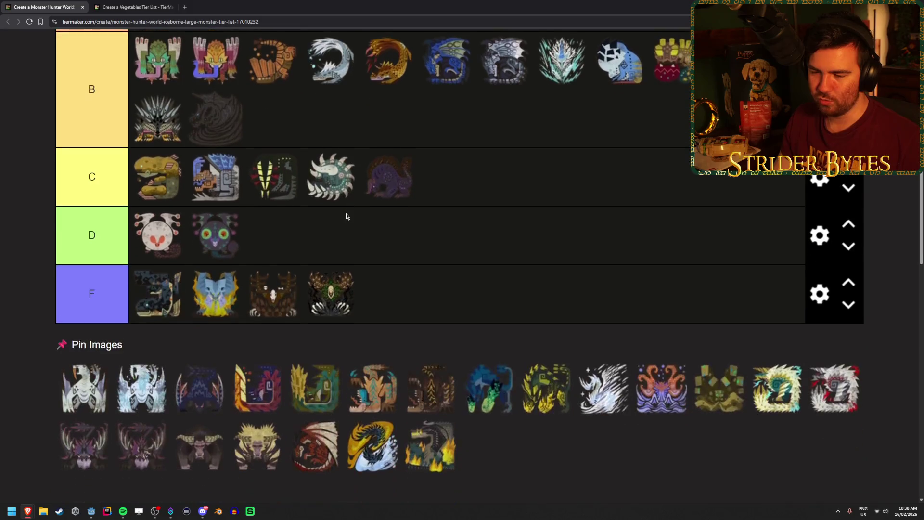
{"action": "scroll", "coordinate": [345, 215], "scroll_direction": "up", "scroll_amount": 2}
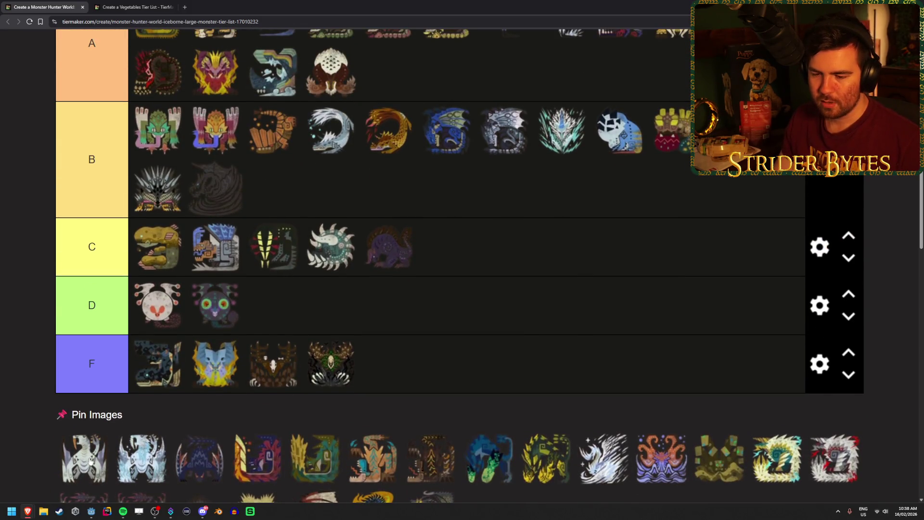
Step: Add the next pool icons to A tier's second row, bringing it to six icons
{"action": "mouse_move", "coordinate": [71, 463]}
{"action": "left_mouse_down"}
{"action": "mouse_move", "coordinate": [425, 306]}
{"action": "mouse_move", "coordinate": [577, 320]}
{"action": "mouse_move", "coordinate": [506, 216]}
{"action": "left_mouse_up"}
{"action": "scroll", "coordinate": [425, 306], "scroll_direction": "up", "scroll_amount": 3}
{"action": "scroll", "coordinate": [506, 289], "scroll_direction": "down", "scroll_amount": 3}
{"action": "scroll", "coordinate": [505, 374], "scroll_direction": "down", "scroll_amount": 1}
{"action": "left_click_drag", "start_coordinate": [506, 374], "coordinate": [559, 248]}
{"action": "scroll", "coordinate": [554, 289], "scroll_direction": "up", "scroll_amount": 5}
{"action": "scroll", "coordinate": [577, 429], "scroll_direction": "down", "scroll_amount": 1}
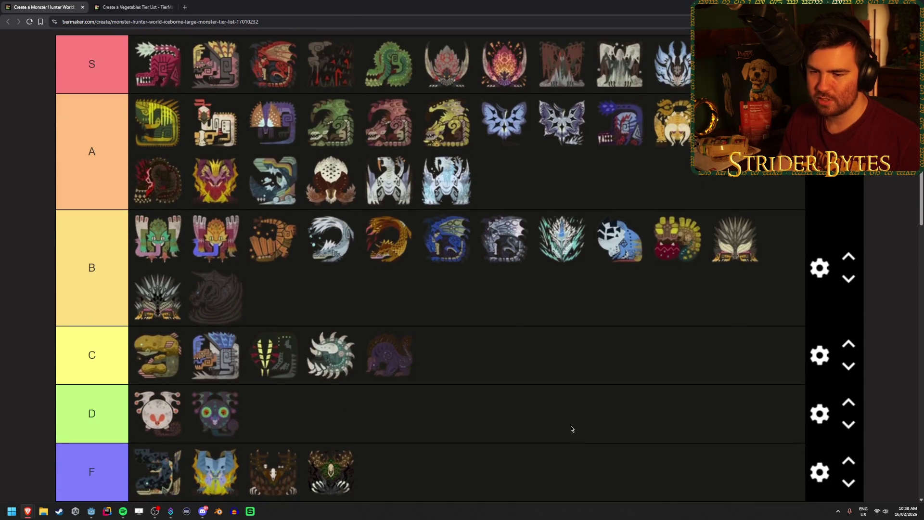
{"action": "scroll", "coordinate": [572, 428], "scroll_direction": "up", "scroll_amount": 1}
{"action": "scroll", "coordinate": [572, 428], "scroll_direction": "down", "scroll_amount": 1}
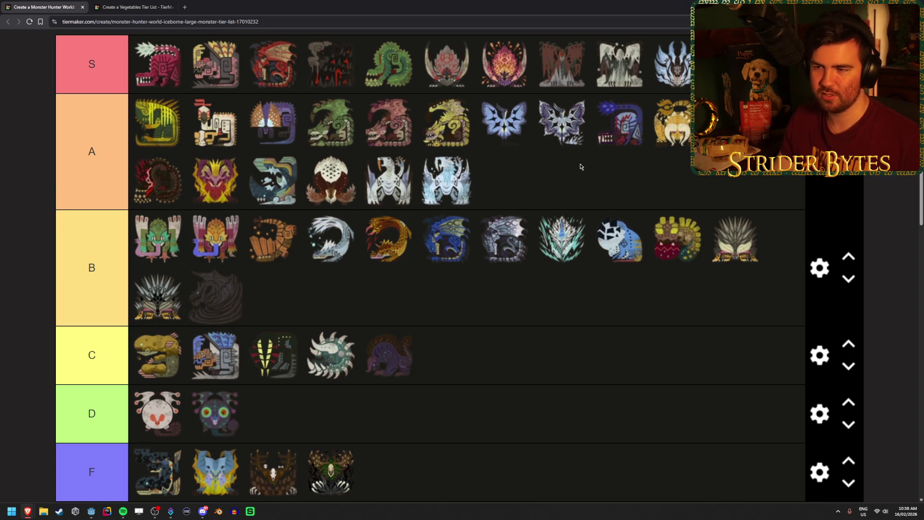
{"action": "scroll", "coordinate": [529, 168], "scroll_direction": "down", "scroll_amount": 2}
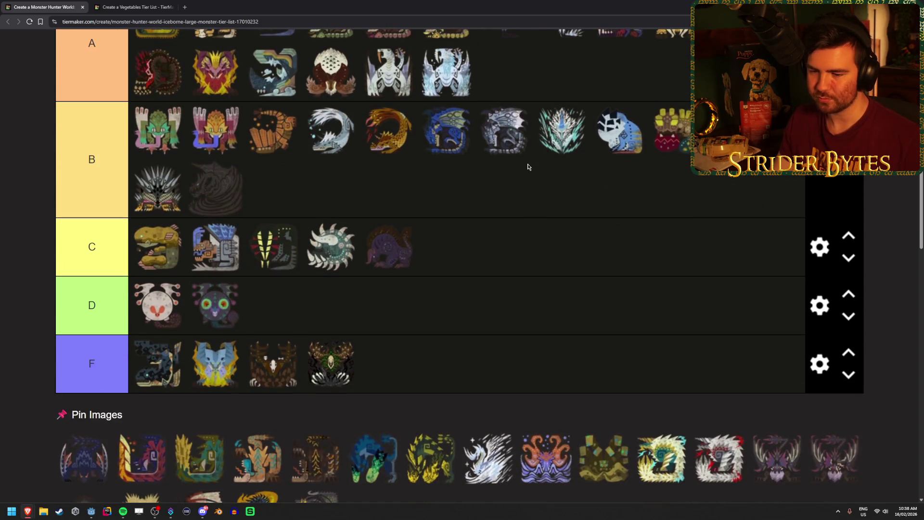
{"action": "scroll", "coordinate": [528, 167], "scroll_direction": "down", "scroll_amount": 2}
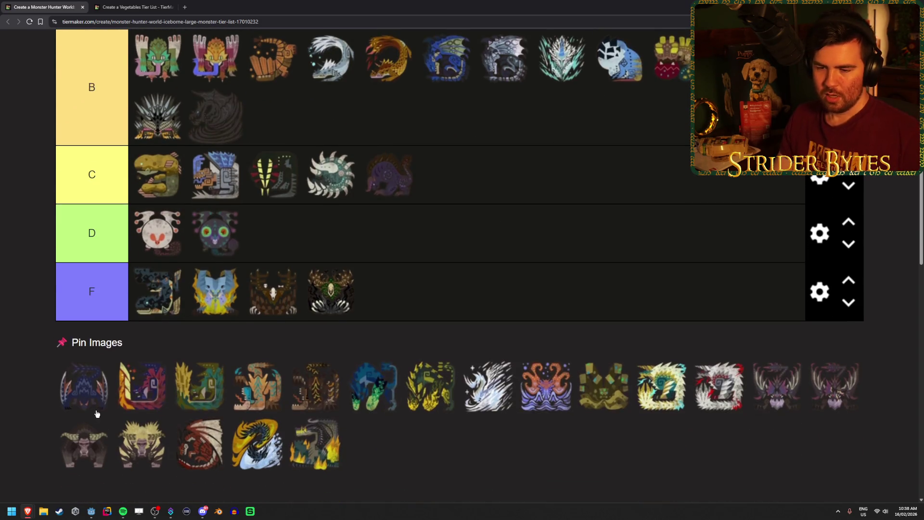
{"action": "scroll", "coordinate": [94, 413], "scroll_direction": "up", "scroll_amount": 1}
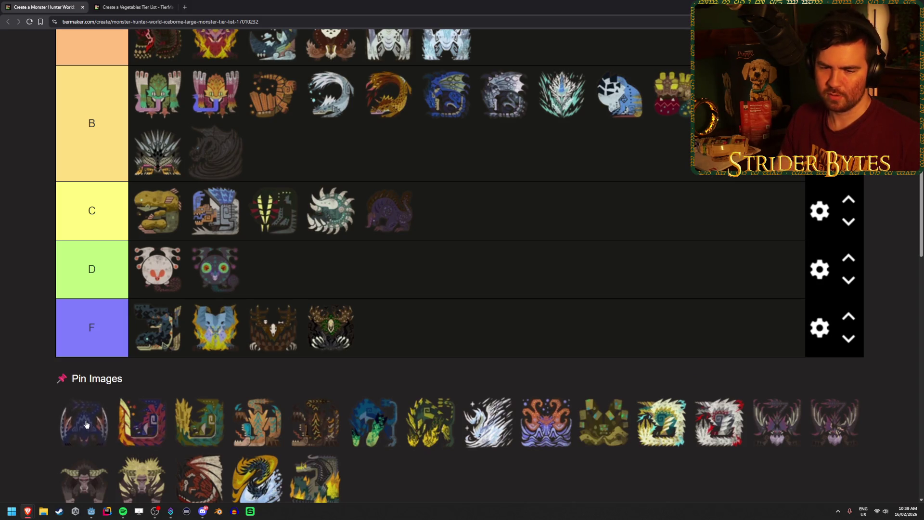
{"action": "scroll", "coordinate": [299, 384], "scroll_direction": "up", "scroll_amount": 3}
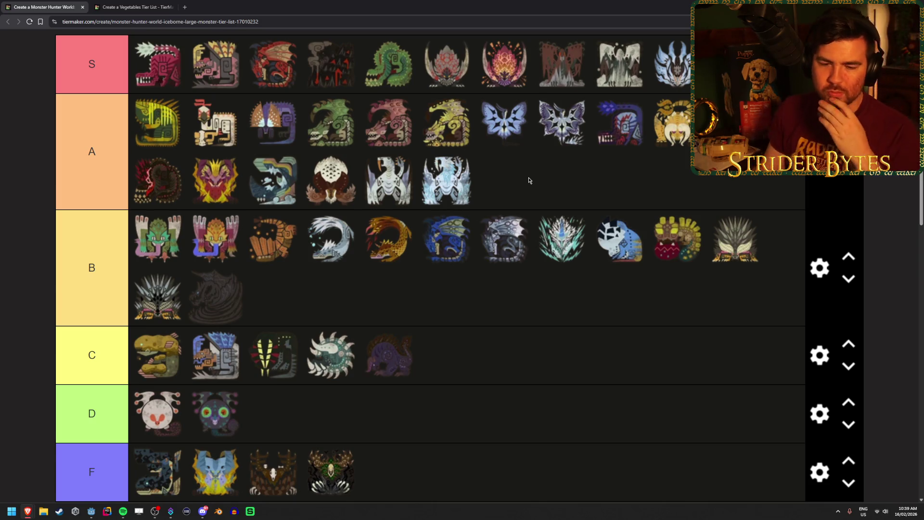
{"action": "scroll", "coordinate": [491, 273], "scroll_direction": "down", "scroll_amount": 3}
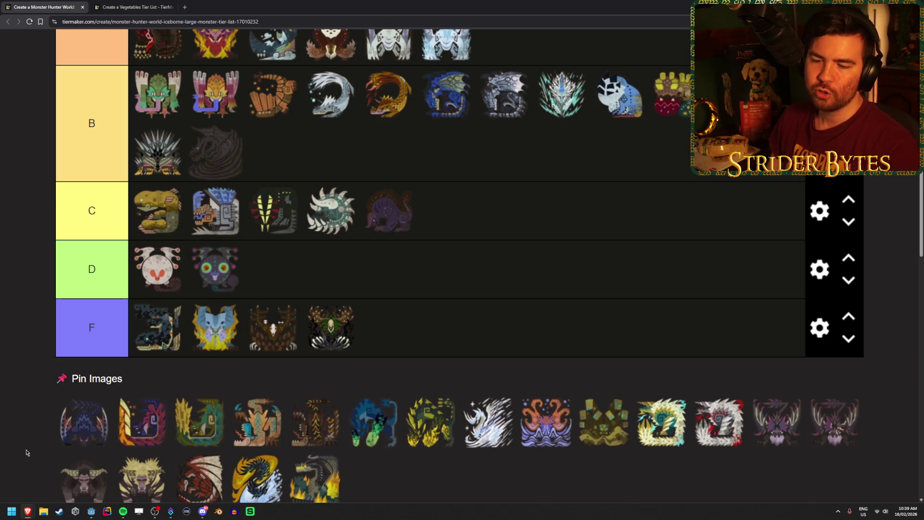
{"action": "scroll", "coordinate": [94, 382], "scroll_direction": "down", "scroll_amount": 1}
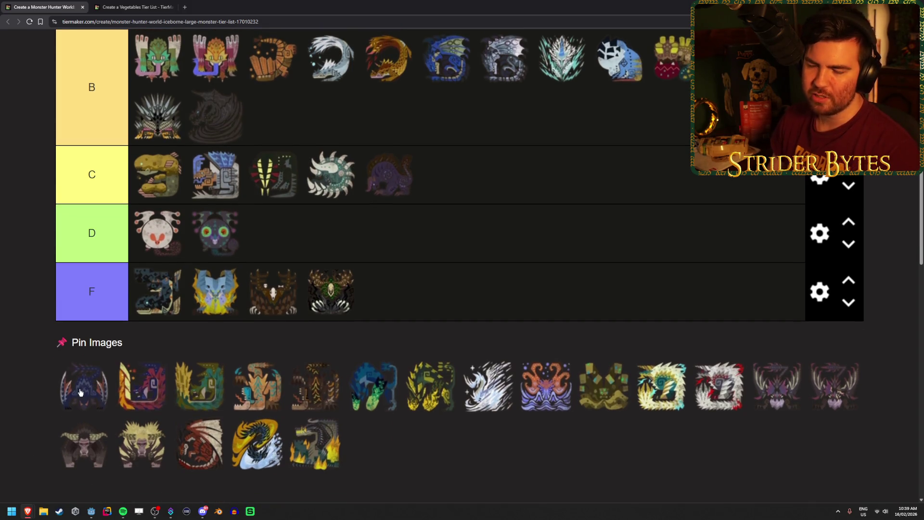
Step: Drop the dark blue spiky monster icon at the end of tier C, making six there
{"action": "mouse_move", "coordinate": [80, 392]}
{"action": "left_mouse_down"}
{"action": "mouse_move", "coordinate": [440, 244]}
{"action": "mouse_move", "coordinate": [497, 172]}
{"action": "left_mouse_up"}
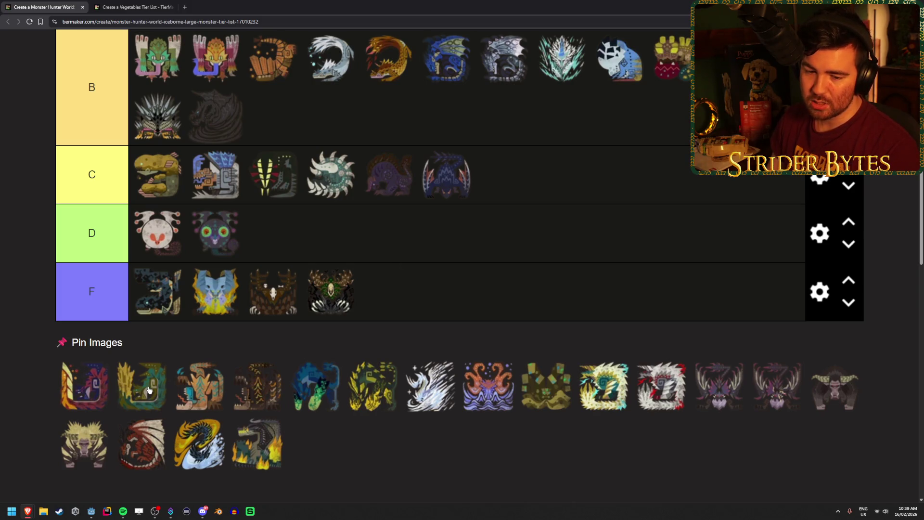
{"action": "mouse_move", "coordinate": [65, 403]}
{"action": "left_mouse_down"}
{"action": "mouse_move", "coordinate": [191, 383]}
{"action": "mouse_move", "coordinate": [453, 420]}
{"action": "left_mouse_up"}
{"action": "scroll", "coordinate": [455, 419], "scroll_direction": "up", "scroll_amount": 3}
{"action": "scroll", "coordinate": [453, 420], "scroll_direction": "down", "scroll_amount": 2}
{"action": "scroll", "coordinate": [453, 420], "scroll_direction": "up", "scroll_amount": 2}
{"action": "scroll", "coordinate": [453, 420], "scroll_direction": "down", "scroll_amount": 2}
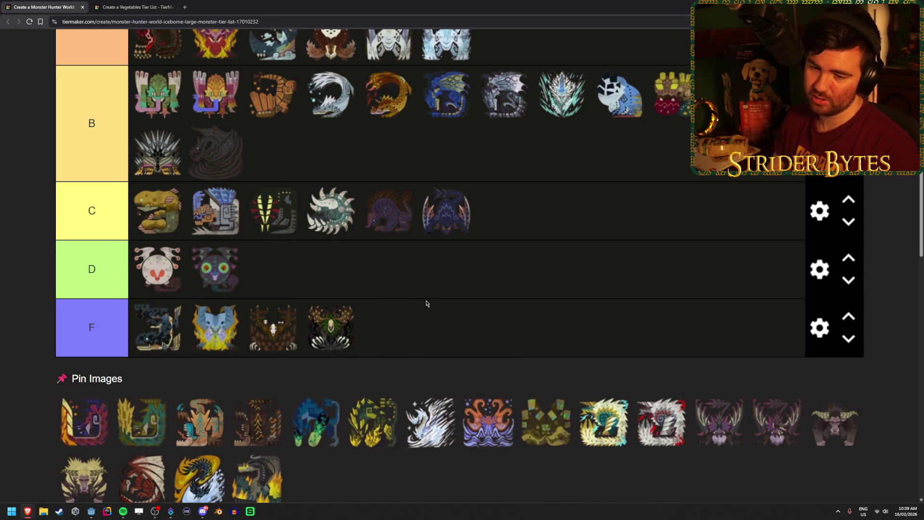
{"action": "scroll", "coordinate": [427, 303], "scroll_direction": "down", "scroll_amount": 1}
{"action": "scroll", "coordinate": [429, 302], "scroll_direction": "up", "scroll_amount": 1}
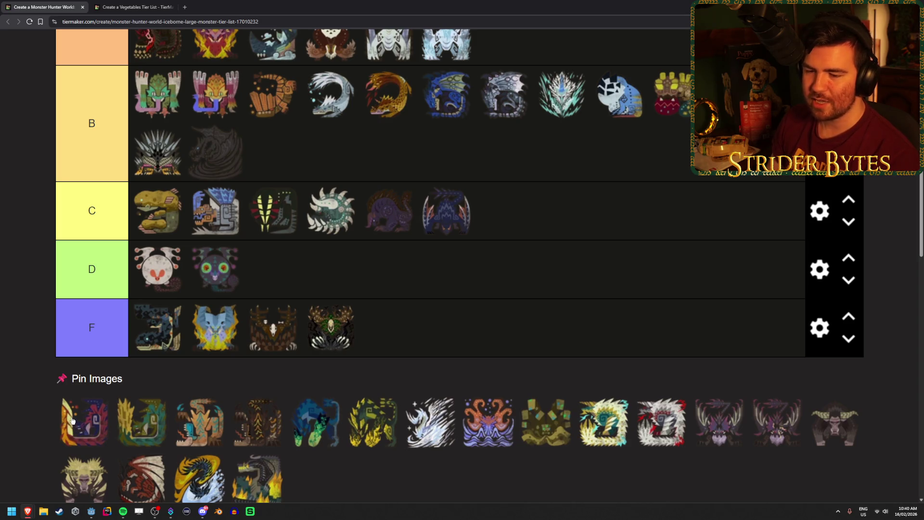
{"action": "mouse_move", "coordinate": [72, 419]}
{"action": "left_mouse_down"}
{"action": "mouse_move", "coordinate": [82, 431]}
{"action": "mouse_move", "coordinate": [579, 343]}
{"action": "mouse_move", "coordinate": [587, 376]}
{"action": "mouse_move", "coordinate": [613, 392]}
{"action": "mouse_move", "coordinate": [737, 259]}
{"action": "mouse_move", "coordinate": [634, 274]}
{"action": "left_mouse_up"}
{"action": "scroll", "coordinate": [83, 431], "scroll_direction": "up", "scroll_amount": 2}
{"action": "scroll", "coordinate": [582, 361], "scroll_direction": "up", "scroll_amount": 2}
Step: Move the dark striped monster icon from the pool into the S tier
{"action": "scroll", "coordinate": [121, 395], "scroll_direction": "down", "scroll_amount": 4}
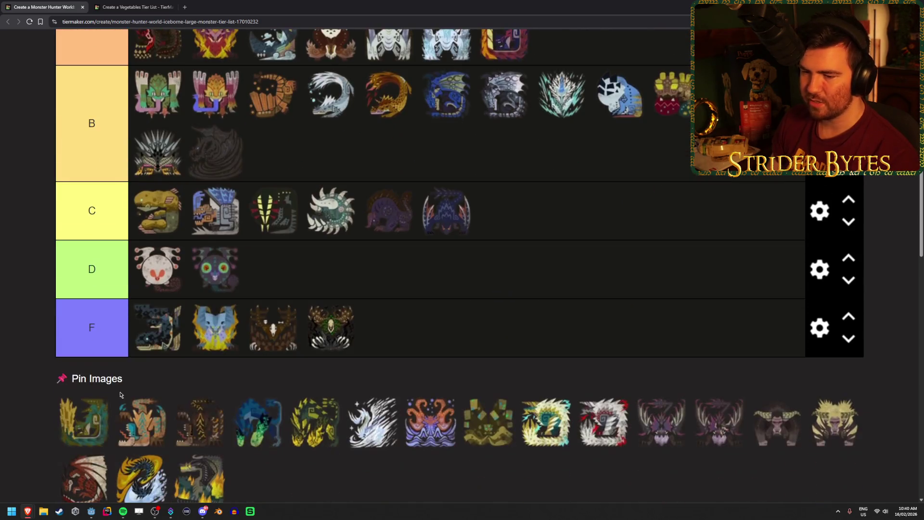
{"action": "mouse_move", "coordinate": [82, 422]}
{"action": "left_mouse_down"}
{"action": "mouse_move", "coordinate": [702, 264]}
{"action": "mouse_move", "coordinate": [684, 222]}
{"action": "left_mouse_up"}
{"action": "scroll", "coordinate": [701, 264], "scroll_direction": "up", "scroll_amount": 3}
{"action": "scroll", "coordinate": [684, 221], "scroll_direction": "down", "scroll_amount": 3}
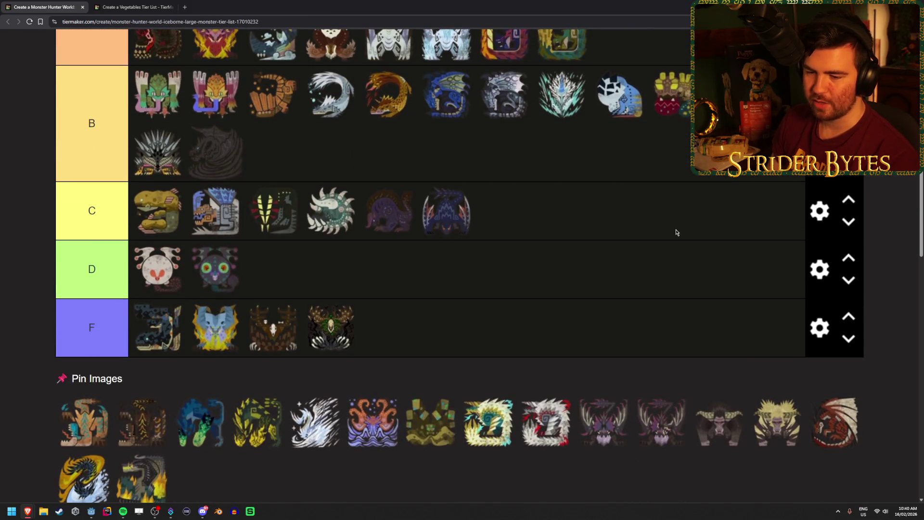
{"action": "scroll", "coordinate": [676, 233], "scroll_direction": "down", "scroll_amount": 1}
{"action": "mouse_move", "coordinate": [84, 385]}
{"action": "left_mouse_down"}
{"action": "mouse_move", "coordinate": [553, 335]}
{"action": "mouse_move", "coordinate": [161, 230]}
{"action": "left_mouse_up"}
{"action": "scroll", "coordinate": [554, 336], "scroll_direction": "up", "scroll_amount": 4}
{"action": "scroll", "coordinate": [554, 336], "scroll_direction": "up", "scroll_amount": 3}
{"action": "scroll", "coordinate": [74, 323], "scroll_direction": "down", "scroll_amount": 7}
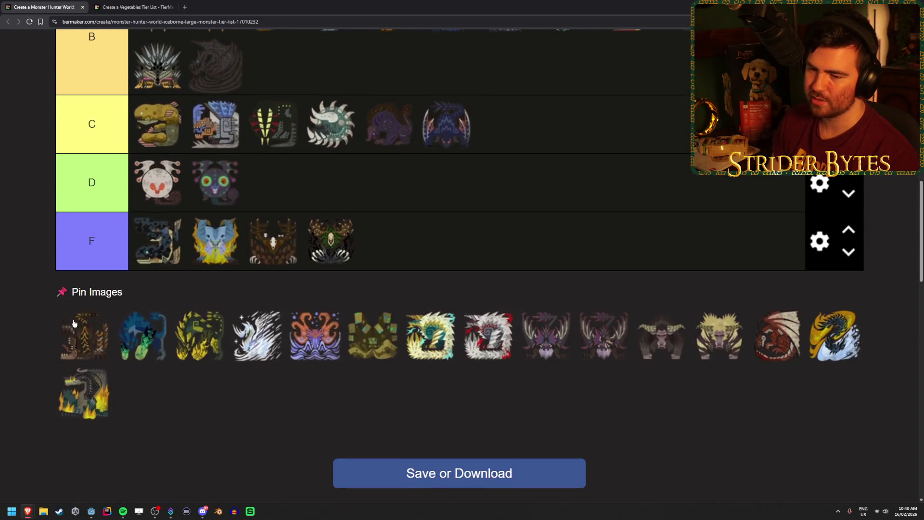
{"action": "mouse_move", "coordinate": [74, 323]}
{"action": "left_mouse_down"}
{"action": "mouse_move", "coordinate": [656, 289]}
{"action": "mouse_move", "coordinate": [305, 83]}
{"action": "mouse_move", "coordinate": [218, 85]}
{"action": "left_mouse_up"}
{"action": "scroll", "coordinate": [656, 289], "scroll_direction": "up", "scroll_amount": 5}
{"action": "scroll", "coordinate": [350, 153], "scroll_direction": "up", "scroll_amount": 2}
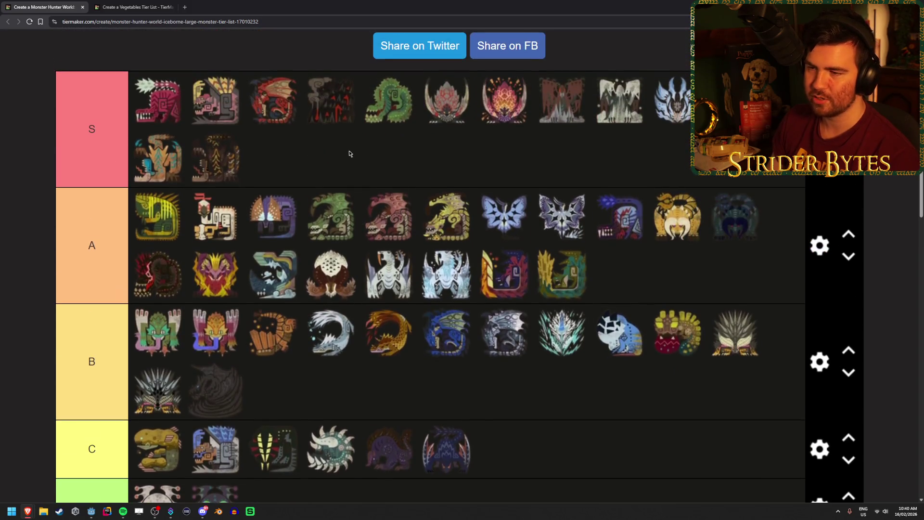
{"action": "scroll", "coordinate": [157, 185], "scroll_direction": "up", "scroll_amount": 2}
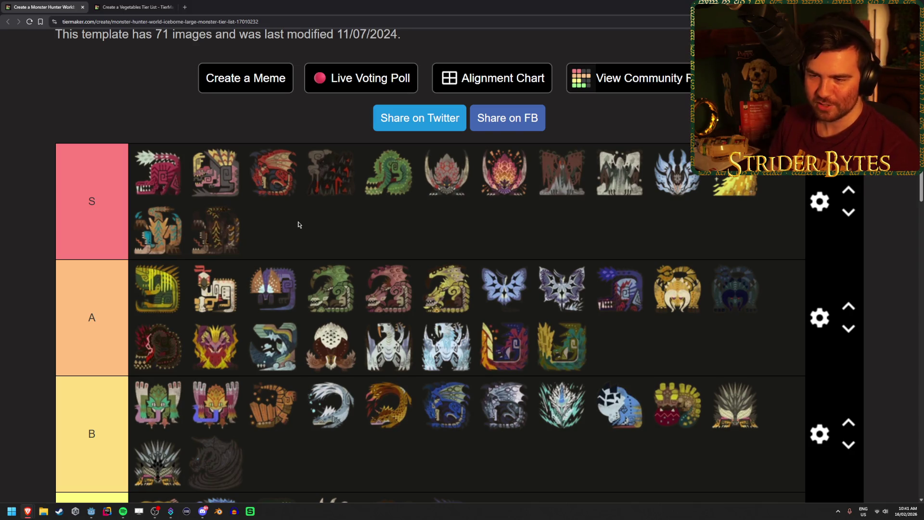
Step: Add the yellow-black and blue-green icons to the end of A tier's second row, filling it to 10
{"action": "scroll", "coordinate": [336, 275], "scroll_direction": "down", "scroll_amount": 7}
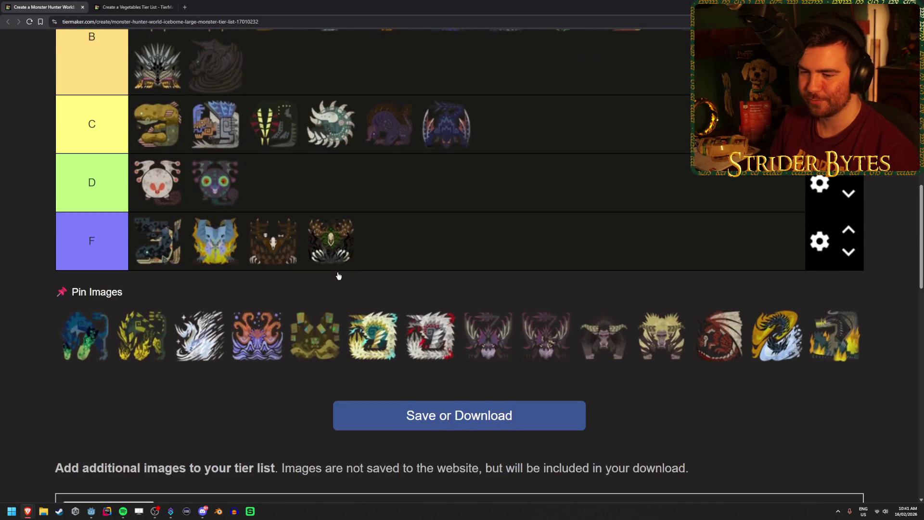
{"action": "scroll", "coordinate": [337, 275], "scroll_direction": "up", "scroll_amount": 1}
{"action": "scroll", "coordinate": [48, 400], "scroll_direction": "up", "scroll_amount": 1}
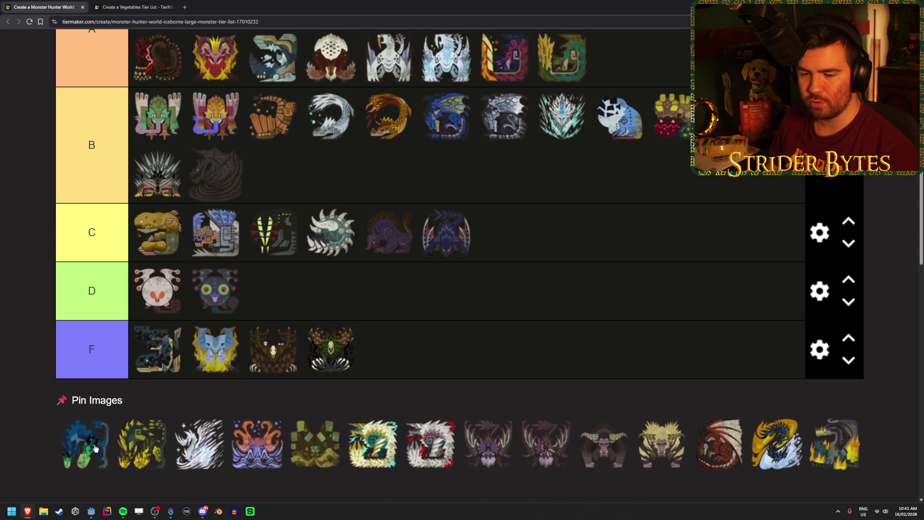
{"action": "mouse_move", "coordinate": [100, 450]}
{"action": "left_mouse_down"}
{"action": "mouse_move", "coordinate": [70, 444]}
{"action": "mouse_move", "coordinate": [97, 439]}
{"action": "left_mouse_up"}
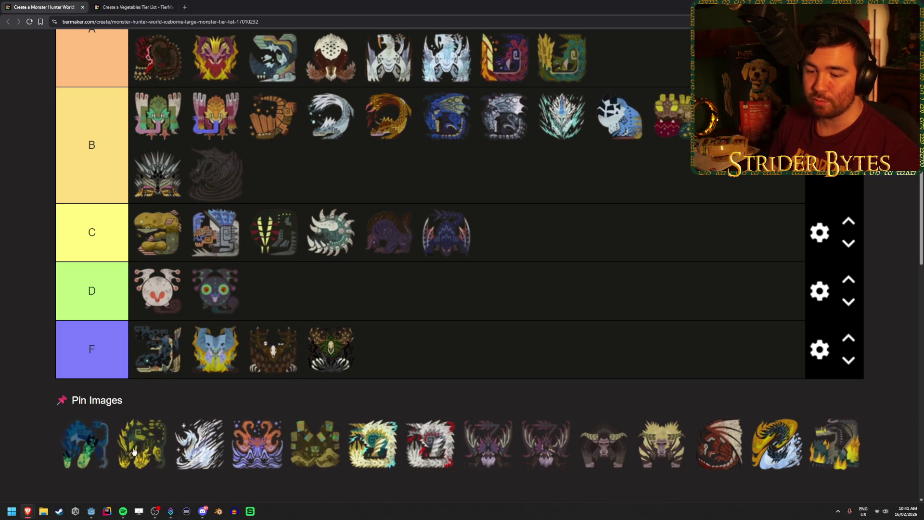
{"action": "mouse_move", "coordinate": [87, 456]}
{"action": "left_mouse_down"}
{"action": "mouse_move", "coordinate": [287, 416]}
{"action": "mouse_move", "coordinate": [480, 466]}
{"action": "mouse_move", "coordinate": [525, 436]}
{"action": "mouse_move", "coordinate": [672, 126]}
{"action": "left_mouse_up"}
{"action": "scroll", "coordinate": [480, 466], "scroll_direction": "up", "scroll_amount": 2}
{"action": "scroll", "coordinate": [567, 249], "scroll_direction": "down", "scroll_amount": 2}
{"action": "scroll", "coordinate": [785, 320], "scroll_direction": "up", "scroll_amount": 4}
{"action": "mouse_move", "coordinate": [63, 437]}
{"action": "left_mouse_down"}
{"action": "mouse_move", "coordinate": [784, 320]}
{"action": "mouse_move", "coordinate": [745, 245]}
{"action": "left_mouse_up"}
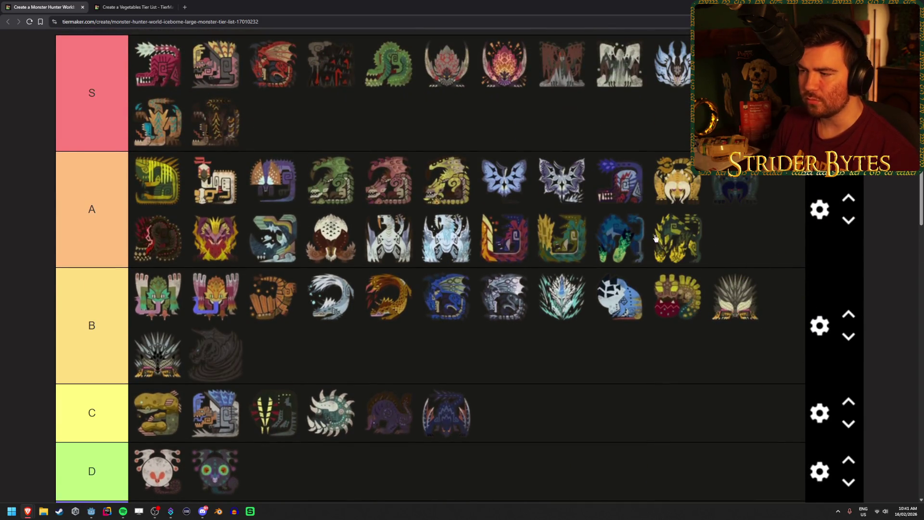
{"action": "scroll", "coordinate": [660, 240], "scroll_direction": "up", "scroll_amount": 1}
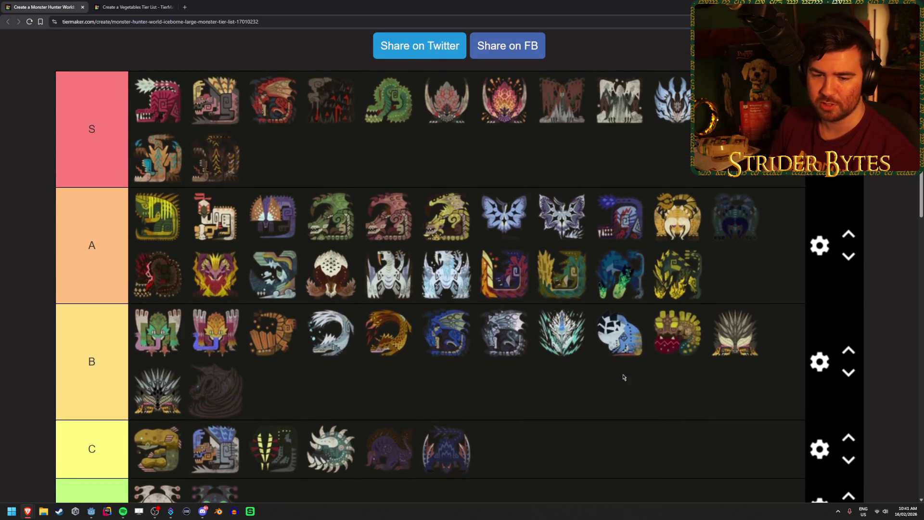
{"action": "scroll", "coordinate": [568, 385], "scroll_direction": "down", "scroll_amount": 5}
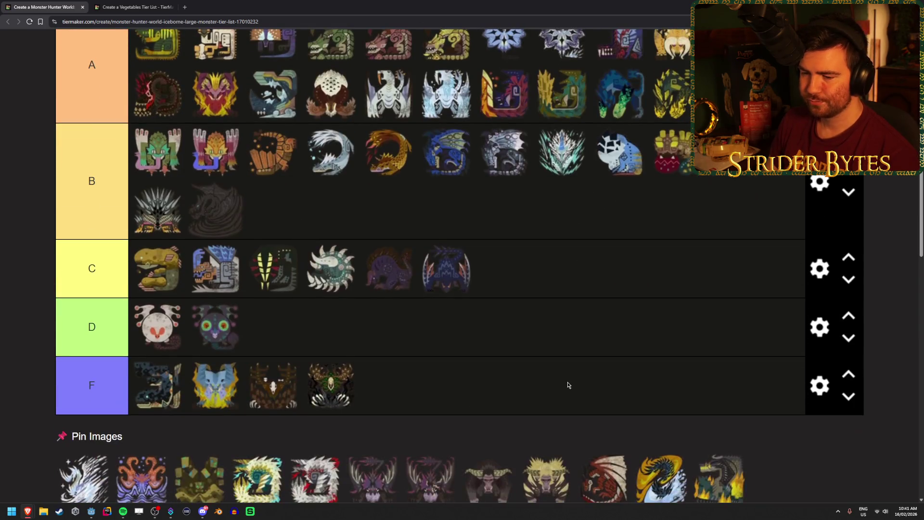
Step: Move the white ice monster icon into D tier as its third icon, via F
{"action": "scroll", "coordinate": [82, 481], "scroll_direction": "down", "scroll_amount": 1}
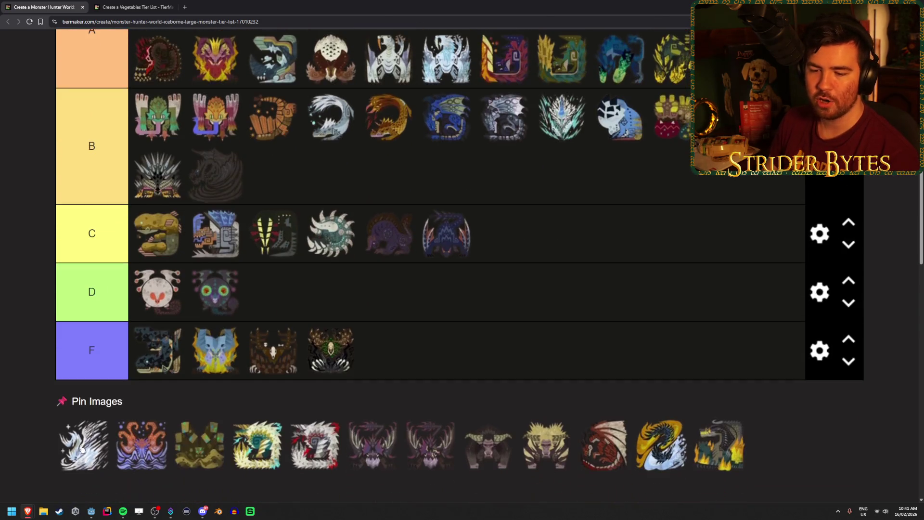
{"action": "mouse_move", "coordinate": [82, 450]}
{"action": "left_mouse_down"}
{"action": "mouse_move", "coordinate": [313, 358]}
{"action": "mouse_move", "coordinate": [544, 354]}
{"action": "left_mouse_up"}
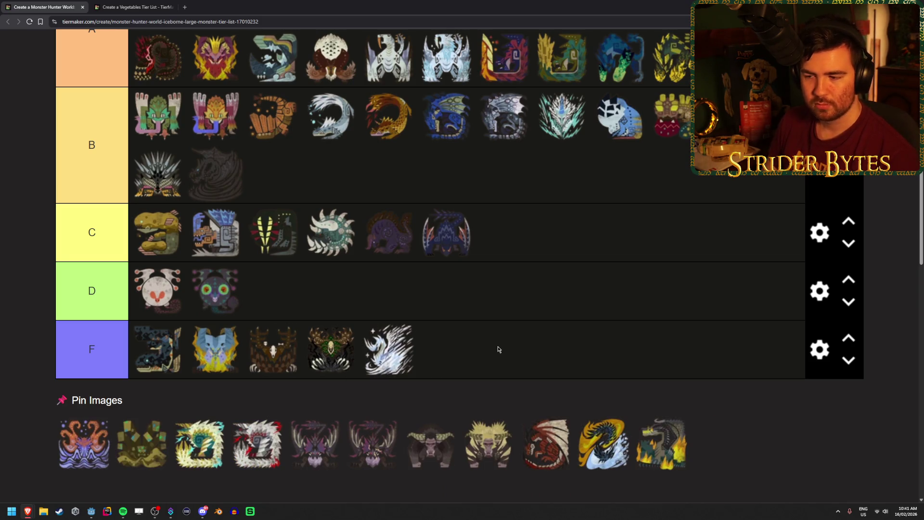
{"action": "left_click_drag", "start_coordinate": [409, 368], "coordinate": [496, 308]}
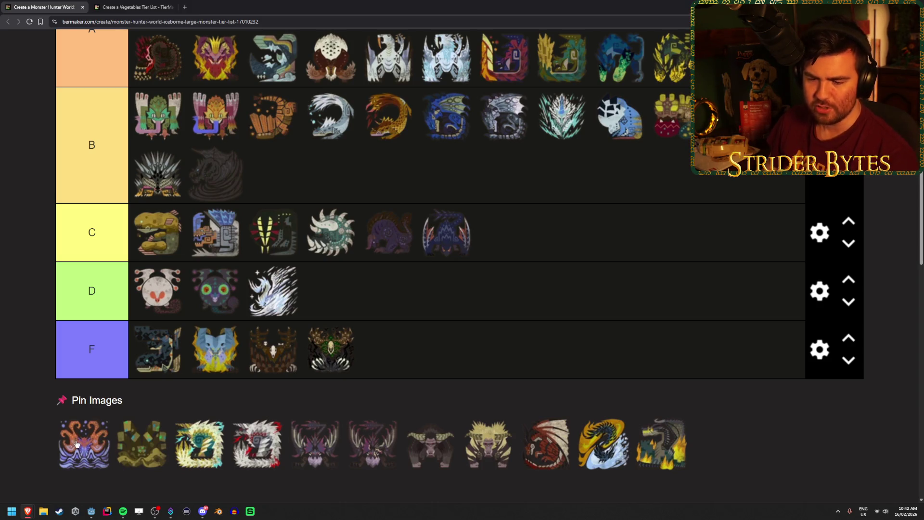
Step: Add the orange-and-purple monster icon to the end of A tier's second row
{"action": "scroll", "coordinate": [108, 432], "scroll_direction": "up", "scroll_amount": 3}
{"action": "mouse_move", "coordinate": [82, 452]}
{"action": "left_mouse_down"}
{"action": "mouse_move", "coordinate": [109, 432]}
{"action": "mouse_move", "coordinate": [580, 444]}
{"action": "mouse_move", "coordinate": [652, 314]}
{"action": "mouse_move", "coordinate": [737, 212]}
{"action": "mouse_move", "coordinate": [777, 216]}
{"action": "mouse_move", "coordinate": [722, 298]}
{"action": "mouse_move", "coordinate": [736, 210]}
{"action": "mouse_move", "coordinate": [770, 204]}
{"action": "left_mouse_up"}
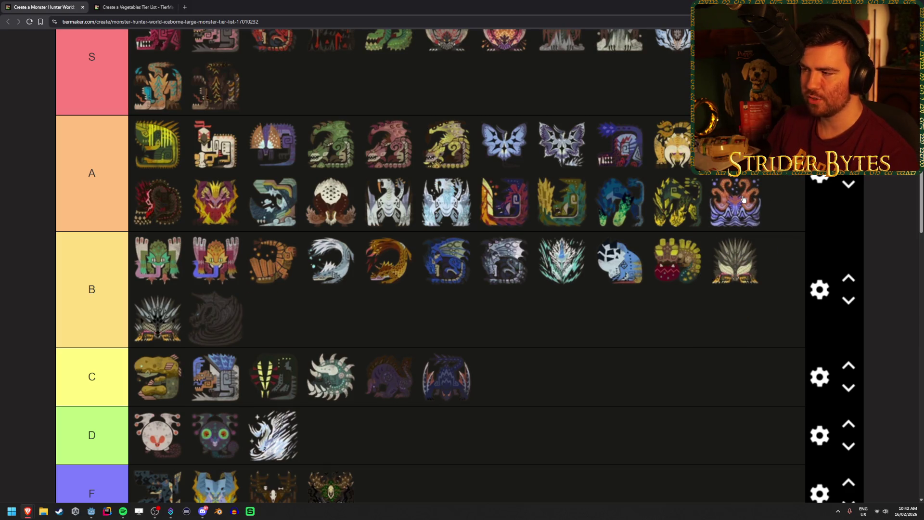
{"action": "scroll", "coordinate": [741, 199], "scroll_direction": "up", "scroll_amount": 2}
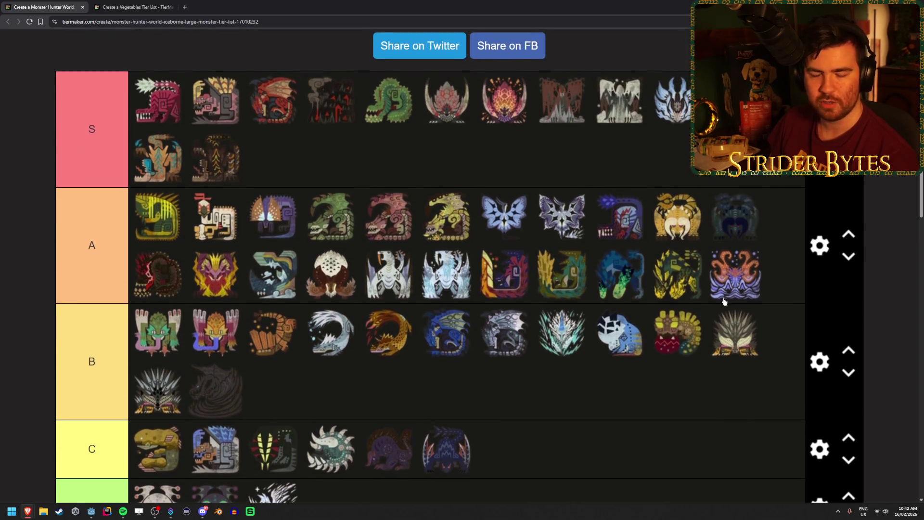
Step: Drag three more monster icons, including the blue-and-yellow one, into S tier's second row
{"action": "scroll", "coordinate": [593, 301], "scroll_direction": "down", "scroll_amount": 5}
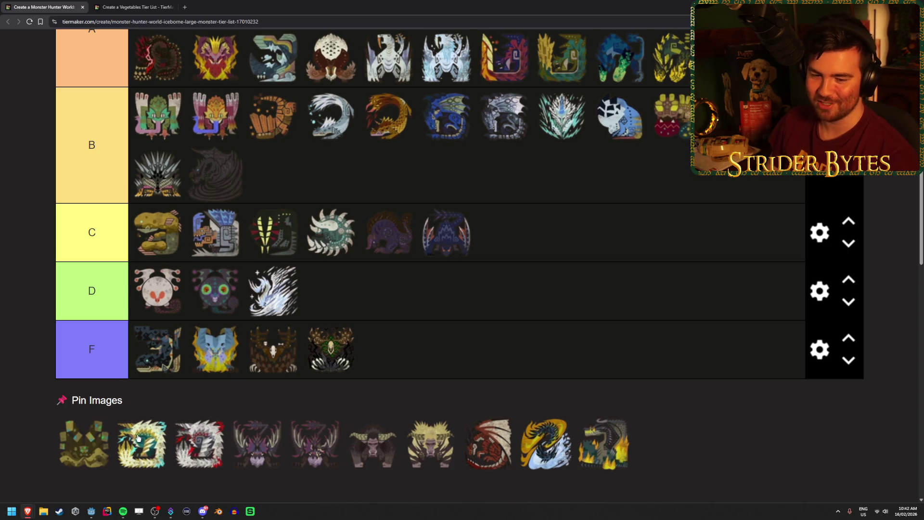
{"action": "mouse_move", "coordinate": [78, 453]}
{"action": "left_mouse_down"}
{"action": "mouse_move", "coordinate": [564, 396]}
{"action": "mouse_move", "coordinate": [566, 385]}
{"action": "mouse_move", "coordinate": [336, 128]}
{"action": "left_mouse_up"}
{"action": "scroll", "coordinate": [565, 396], "scroll_direction": "up", "scroll_amount": 4}
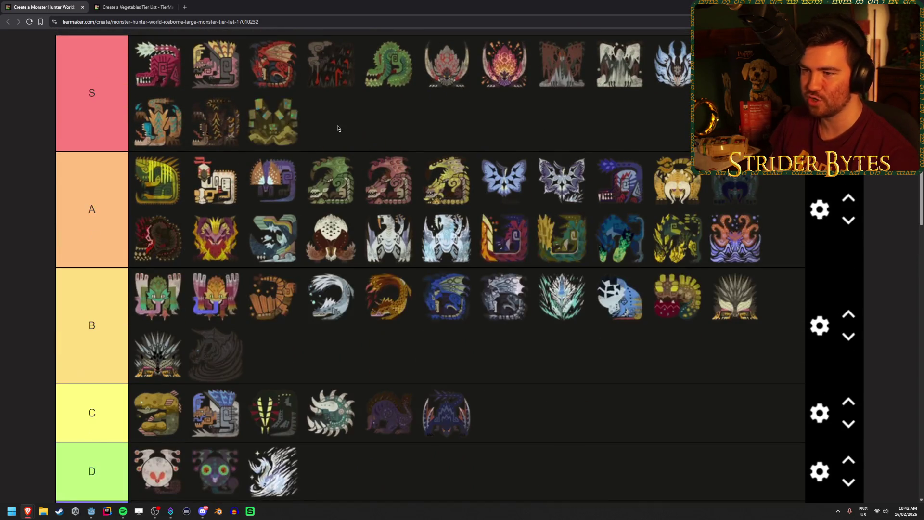
{"action": "scroll", "coordinate": [296, 205], "scroll_direction": "up", "scroll_amount": 2}
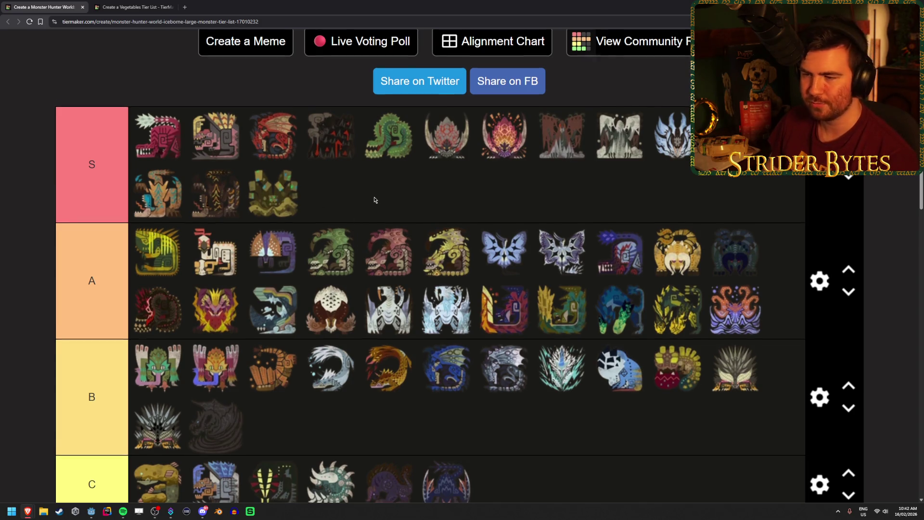
{"action": "scroll", "coordinate": [375, 199], "scroll_direction": "down", "scroll_amount": 4}
{"action": "scroll", "coordinate": [375, 199], "scroll_direction": "down", "scroll_amount": 2}
{"action": "scroll", "coordinate": [375, 199], "scroll_direction": "up", "scroll_amount": 5}
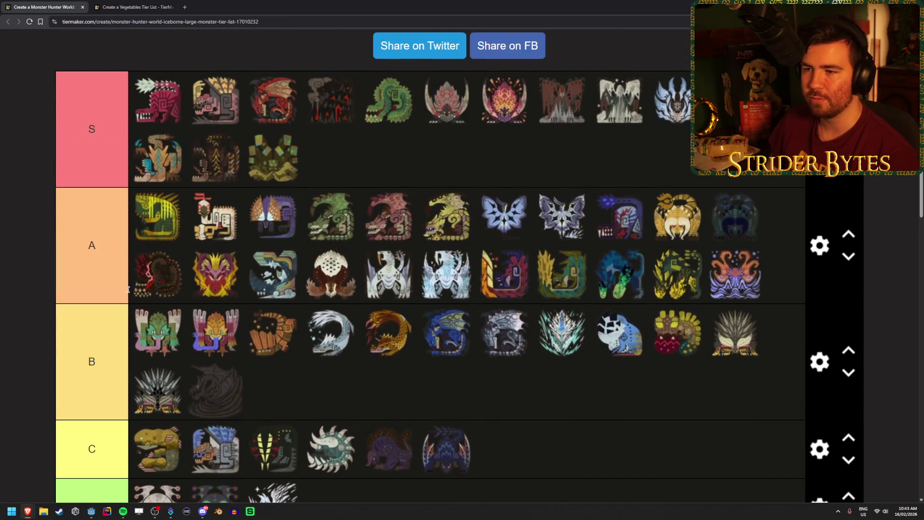
{"action": "scroll", "coordinate": [378, 303], "scroll_direction": "down", "scroll_amount": 5}
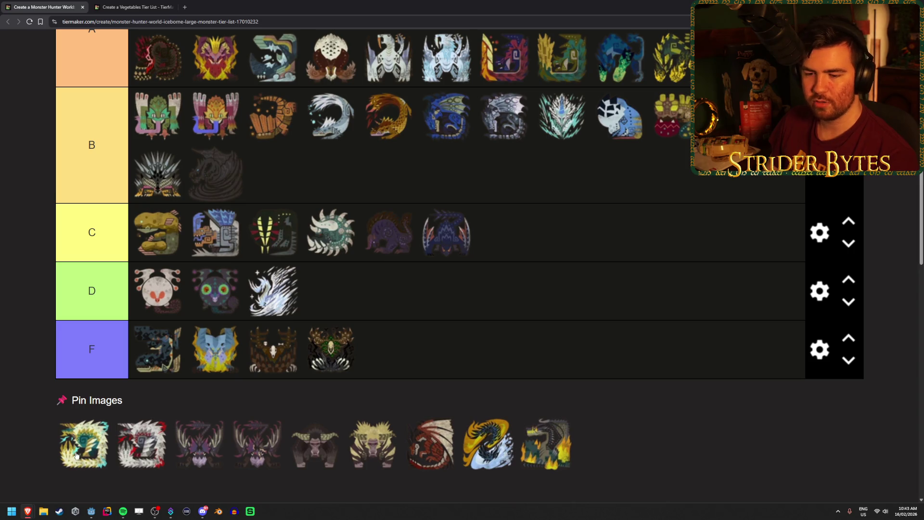
{"action": "mouse_move", "coordinate": [76, 455]}
{"action": "left_mouse_down"}
{"action": "mouse_move", "coordinate": [69, 434]}
{"action": "mouse_move", "coordinate": [329, 125]}
{"action": "mouse_move", "coordinate": [351, 146]}
{"action": "left_mouse_up"}
{"action": "scroll", "coordinate": [70, 436], "scroll_direction": "up", "scroll_amount": 4}
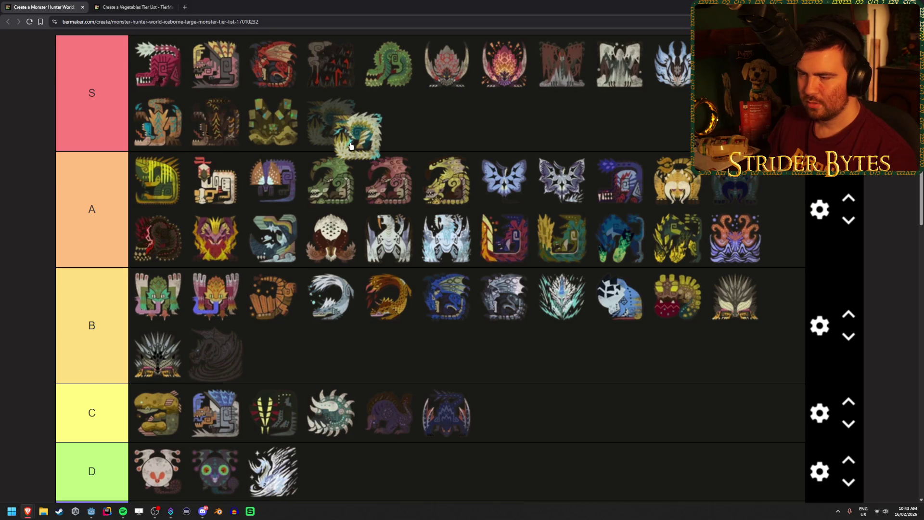
{"action": "left_click_drag", "start_coordinate": [351, 147], "coordinate": [366, 135]}
{"action": "scroll", "coordinate": [305, 303], "scroll_direction": "down", "scroll_amount": 4}
{"action": "scroll", "coordinate": [430, 237], "scroll_direction": "up", "scroll_amount": 5}
{"action": "mouse_move", "coordinate": [79, 440]}
{"action": "left_mouse_down"}
{"action": "mouse_move", "coordinate": [429, 237]}
{"action": "mouse_move", "coordinate": [454, 153]}
{"action": "left_mouse_up"}
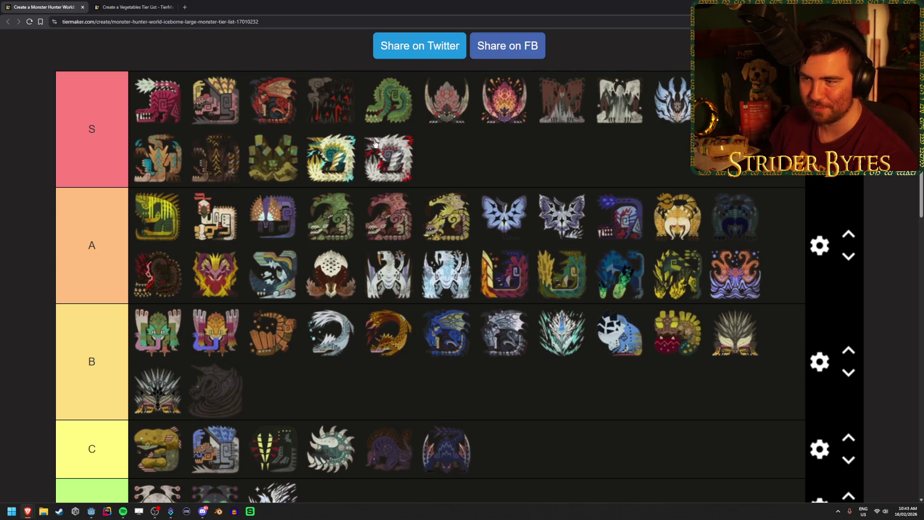
Step: Put the two purple antlered icons in B tier and another monster icon into S
{"action": "scroll", "coordinate": [400, 159], "scroll_direction": "down", "scroll_amount": 5}
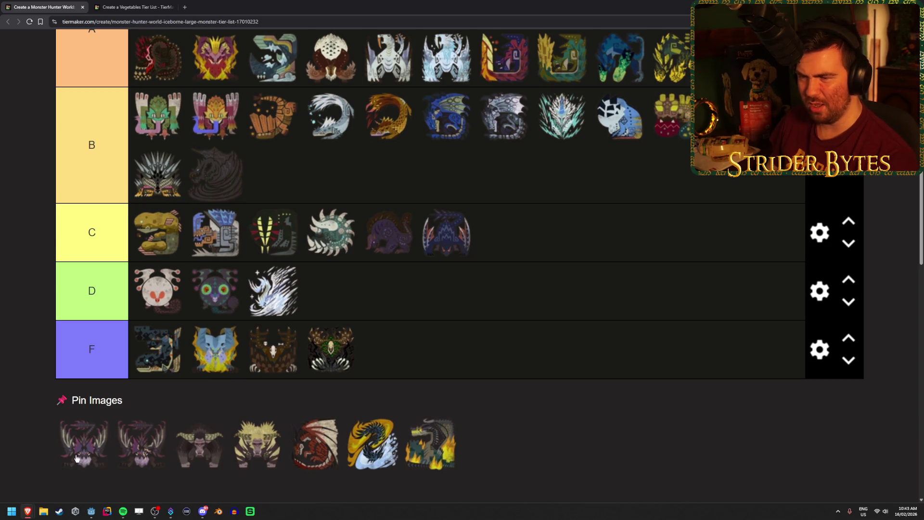
{"action": "left_click_drag", "start_coordinate": [83, 460], "coordinate": [313, 187]}
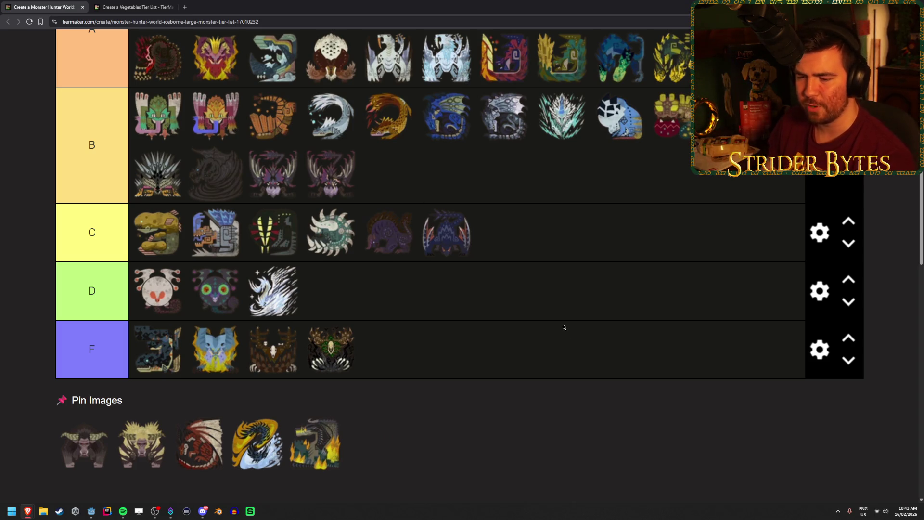
{"action": "mouse_move", "coordinate": [87, 449]}
{"action": "left_mouse_down"}
{"action": "mouse_move", "coordinate": [289, 58]}
{"action": "mouse_move", "coordinate": [621, 135]}
{"action": "mouse_move", "coordinate": [615, 199]}
{"action": "left_mouse_up"}
{"action": "scroll", "coordinate": [615, 199], "scroll_direction": "down", "scroll_amount": 5}
{"action": "mouse_move", "coordinate": [142, 479]}
{"action": "left_mouse_down"}
{"action": "mouse_move", "coordinate": [586, 189]}
{"action": "mouse_move", "coordinate": [482, 166]}
{"action": "left_mouse_up"}
{"action": "scroll", "coordinate": [406, 304], "scroll_direction": "up", "scroll_amount": 4}
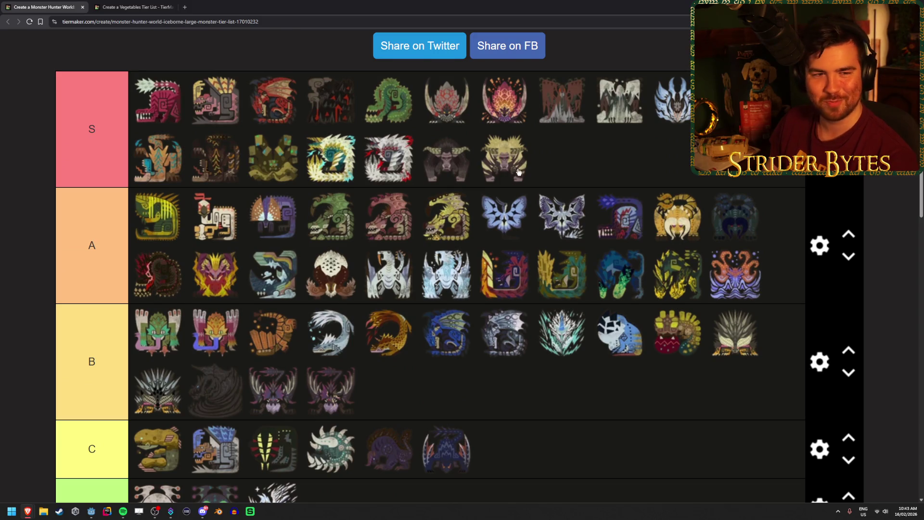
Step: Move the dark red wyvern icon into A tier, then up to the end of S tier's second row
{"action": "scroll", "coordinate": [477, 201], "scroll_direction": "up", "scroll_amount": 1}
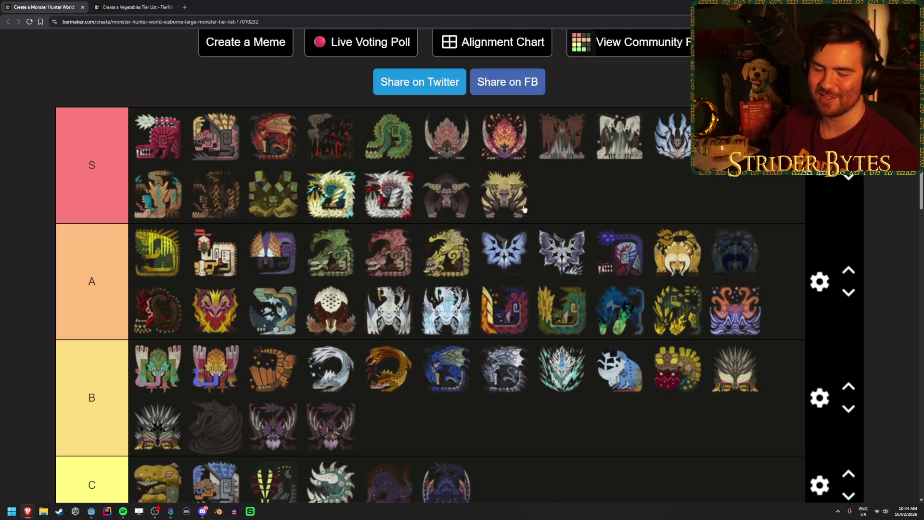
{"action": "scroll", "coordinate": [525, 209], "scroll_direction": "down", "scroll_amount": 6}
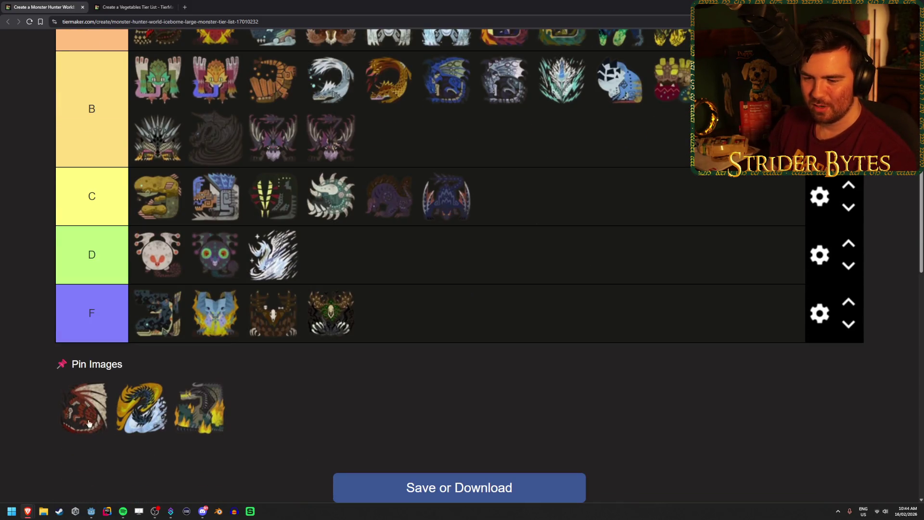
{"action": "scroll", "coordinate": [82, 421], "scroll_direction": "up", "scroll_amount": 5}
{"action": "scroll", "coordinate": [81, 422], "scroll_direction": "down", "scroll_amount": 5}
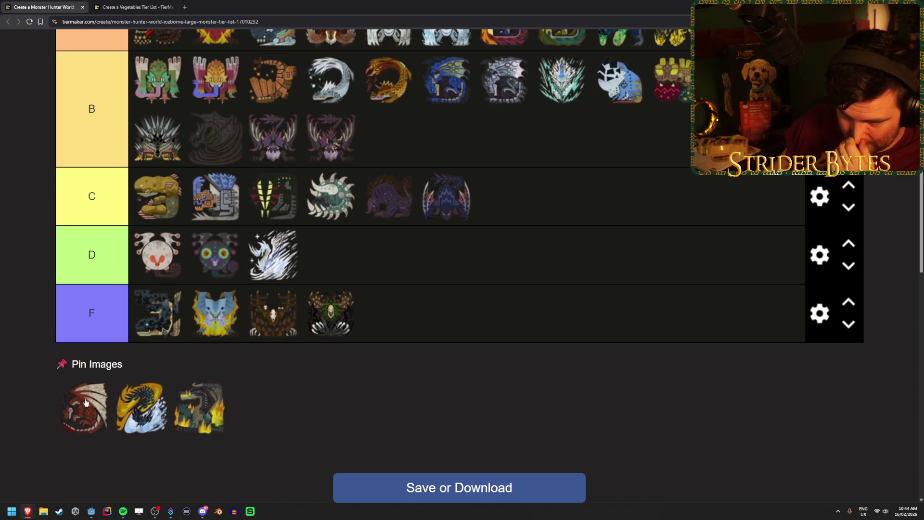
{"action": "scroll", "coordinate": [75, 424], "scroll_direction": "up", "scroll_amount": 5}
{"action": "mouse_move", "coordinate": [85, 403]}
{"action": "left_mouse_down"}
{"action": "mouse_move", "coordinate": [72, 441]}
{"action": "mouse_move", "coordinate": [188, 323]}
{"action": "mouse_move", "coordinate": [658, 151]}
{"action": "left_mouse_up"}
{"action": "mouse_move", "coordinate": [660, 152]}
{"action": "left_mouse_down"}
{"action": "mouse_move", "coordinate": [754, 313]}
{"action": "mouse_move", "coordinate": [384, 337]}
{"action": "left_mouse_up"}
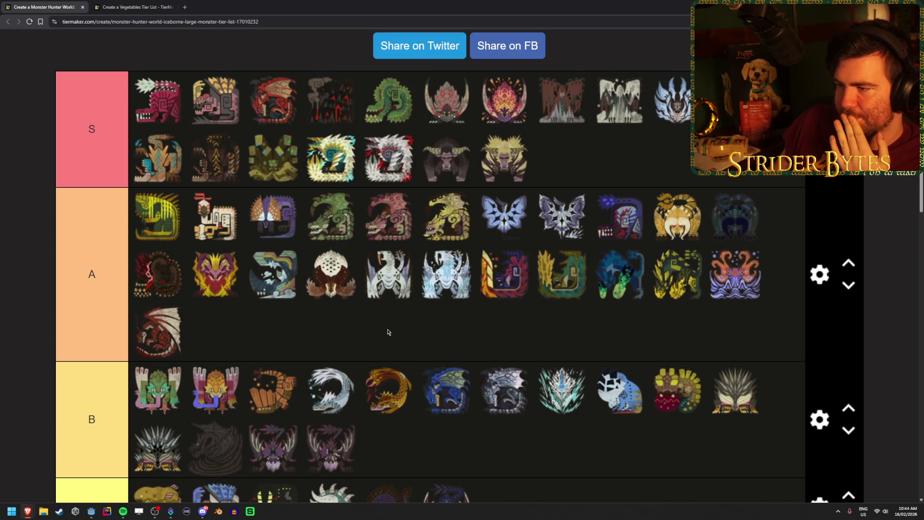
{"action": "scroll", "coordinate": [391, 328], "scroll_direction": "down", "scroll_amount": 5}
{"action": "scroll", "coordinate": [392, 324], "scroll_direction": "up", "scroll_amount": 4}
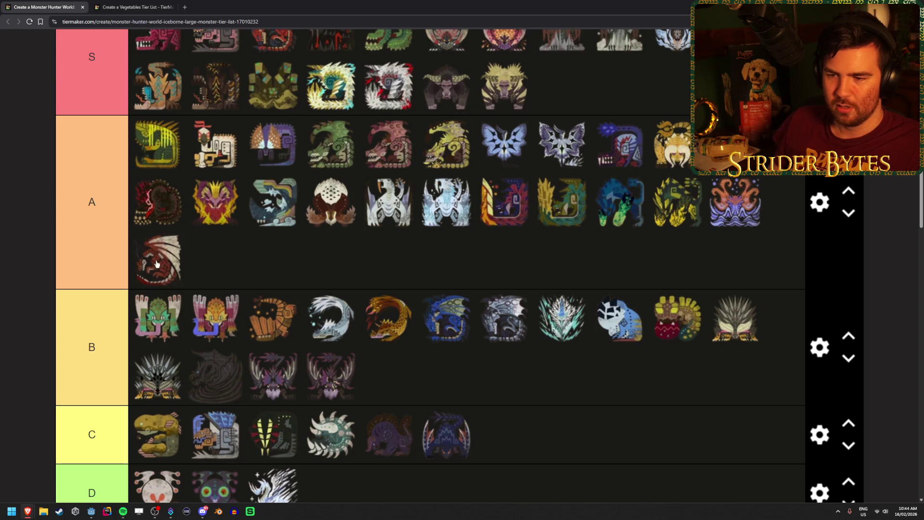
{"action": "scroll", "coordinate": [159, 262], "scroll_direction": "up", "scroll_amount": 2}
{"action": "left_click_drag", "start_coordinate": [157, 264], "coordinate": [576, 189]}
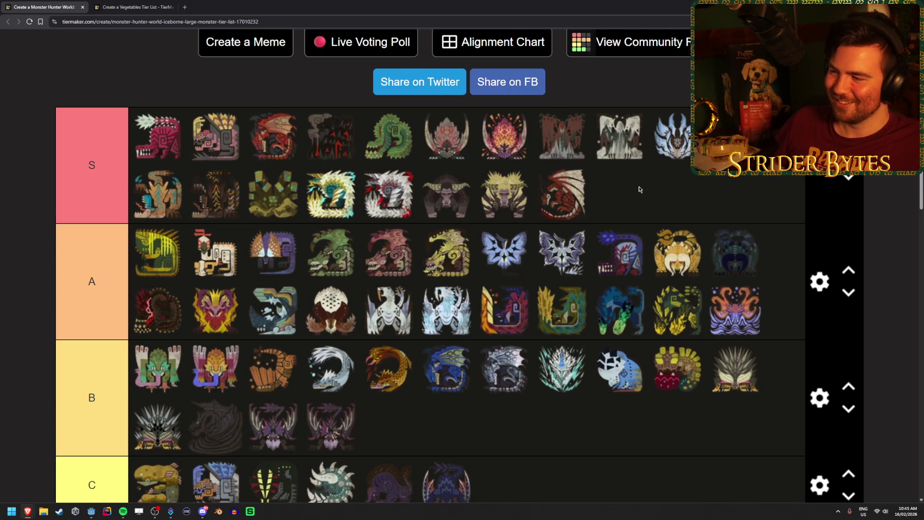
Step: Rank the gold-and-white monster at the end of B tier and try moving the last unranked one
{"action": "scroll", "coordinate": [559, 193], "scroll_direction": "down", "scroll_amount": 5}
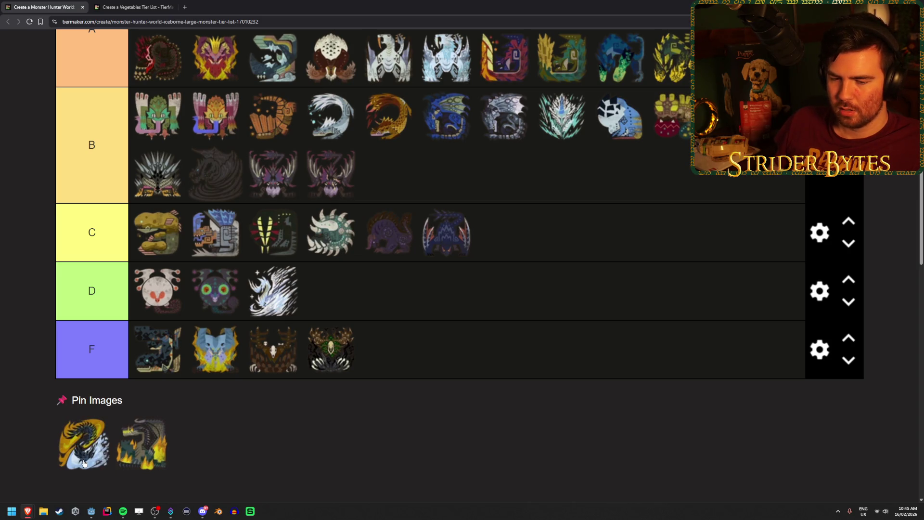
{"action": "mouse_move", "coordinate": [82, 446]}
{"action": "left_mouse_down"}
{"action": "mouse_move", "coordinate": [72, 452]}
{"action": "mouse_move", "coordinate": [76, 446]}
{"action": "mouse_move", "coordinate": [74, 472]}
{"action": "mouse_move", "coordinate": [80, 439]}
{"action": "left_mouse_up"}
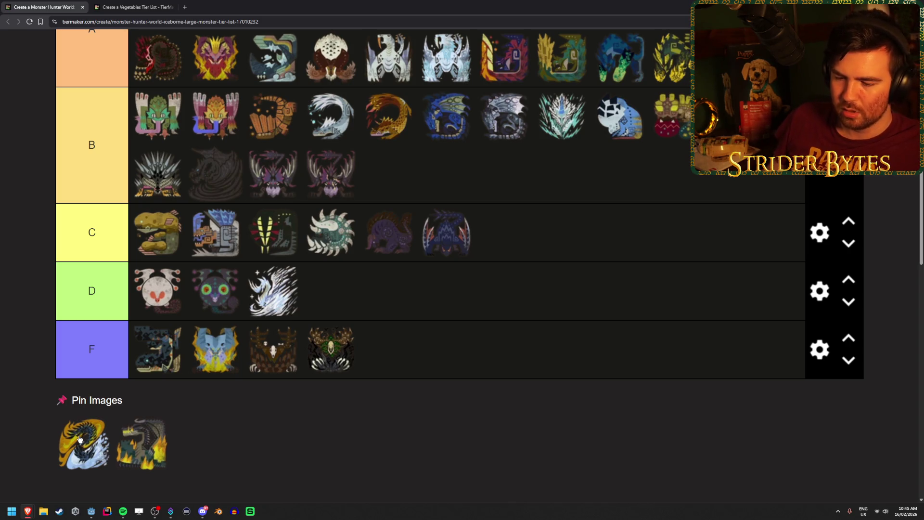
{"action": "mouse_move", "coordinate": [80, 440]}
{"action": "left_mouse_down"}
{"action": "mouse_move", "coordinate": [140, 400]}
{"action": "mouse_move", "coordinate": [145, 448]}
{"action": "mouse_move", "coordinate": [511, 469]}
{"action": "mouse_move", "coordinate": [530, 466]}
{"action": "mouse_move", "coordinate": [583, 368]}
{"action": "left_mouse_up"}
{"action": "scroll", "coordinate": [140, 400], "scroll_direction": "up", "scroll_amount": 2}
{"action": "scroll", "coordinate": [481, 470], "scroll_direction": "up", "scroll_amount": 3}
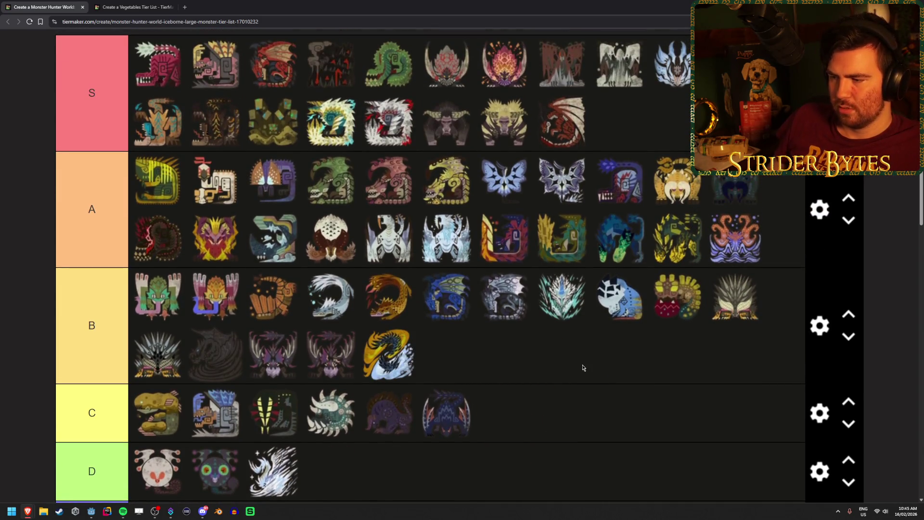
{"action": "scroll", "coordinate": [530, 375], "scroll_direction": "down", "scroll_amount": 5}
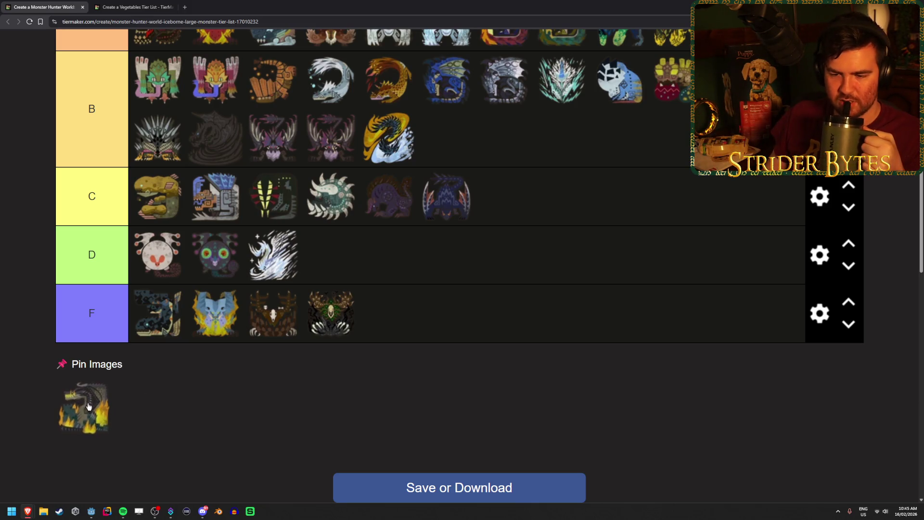
{"action": "left_click_drag", "start_coordinate": [85, 404], "coordinate": [85, 406]}
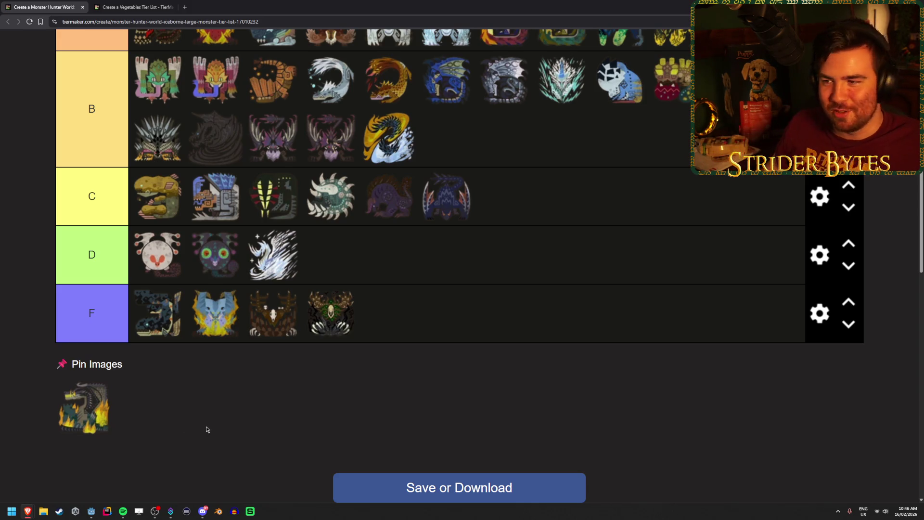
{"action": "scroll", "coordinate": [206, 429], "scroll_direction": "up", "scroll_amount": 3}
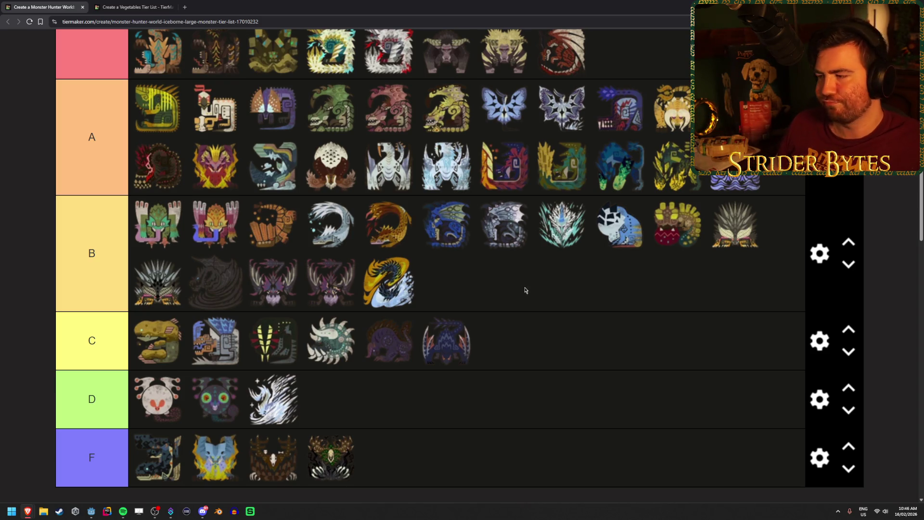
{"action": "scroll", "coordinate": [523, 292], "scroll_direction": "up", "scroll_amount": 3}
{"action": "scroll", "coordinate": [520, 296], "scroll_direction": "down", "scroll_amount": 5}
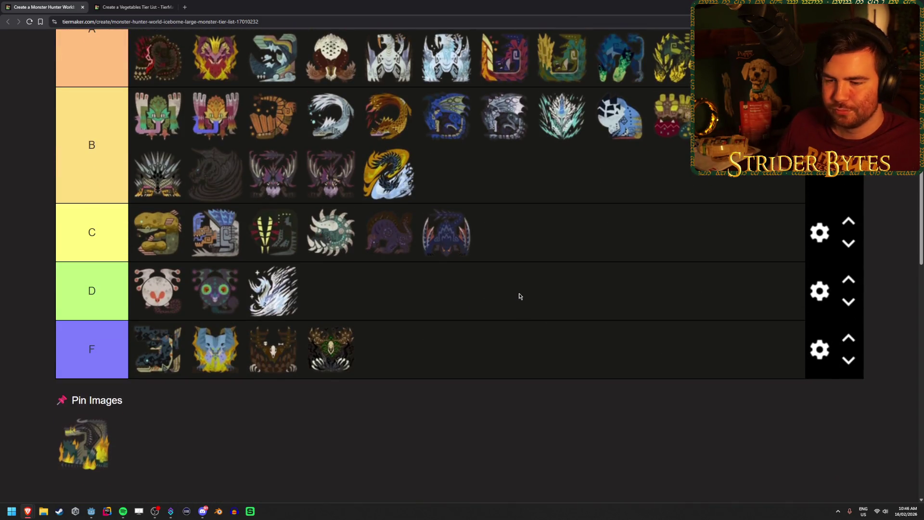
{"action": "scroll", "coordinate": [520, 296], "scroll_direction": "up", "scroll_amount": 6}
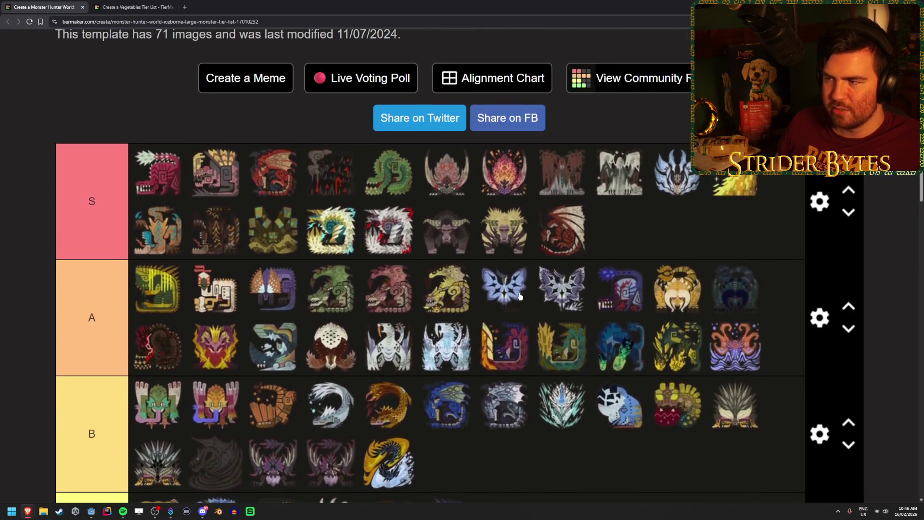
{"action": "scroll", "coordinate": [520, 297], "scroll_direction": "down", "scroll_amount": 5}
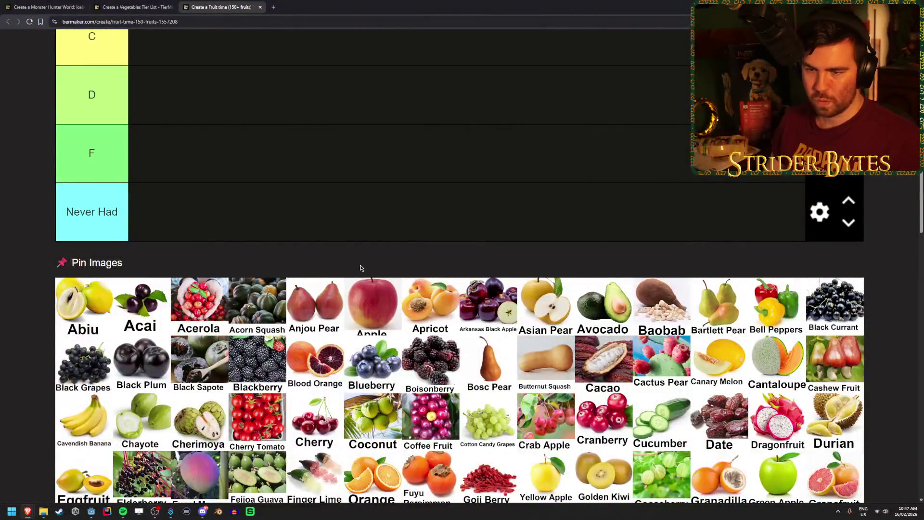
Step: Scroll through the empty fruit tier list and bring up the F tier's settings
{"action": "scroll", "coordinate": [361, 269], "scroll_direction": "up", "scroll_amount": 4}
{"action": "scroll", "coordinate": [361, 272], "scroll_direction": "down", "scroll_amount": 5}
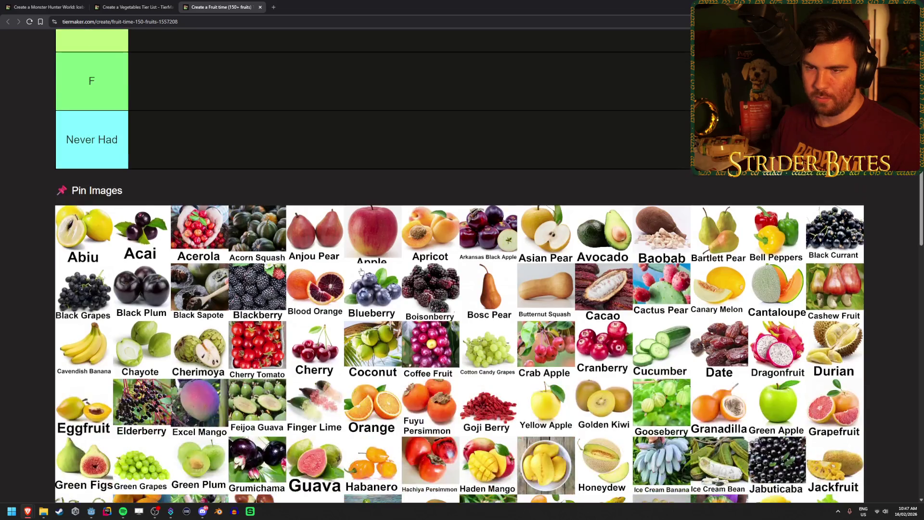
{"action": "scroll", "coordinate": [360, 271], "scroll_direction": "up", "scroll_amount": 4}
{"action": "left_click", "coordinate": [820, 298]}
Step: Change the F tier's label colour to purple-blue and close its settings
{"action": "left_click", "coordinate": [488, 123]}
{"action": "key", "text": "Escape"}
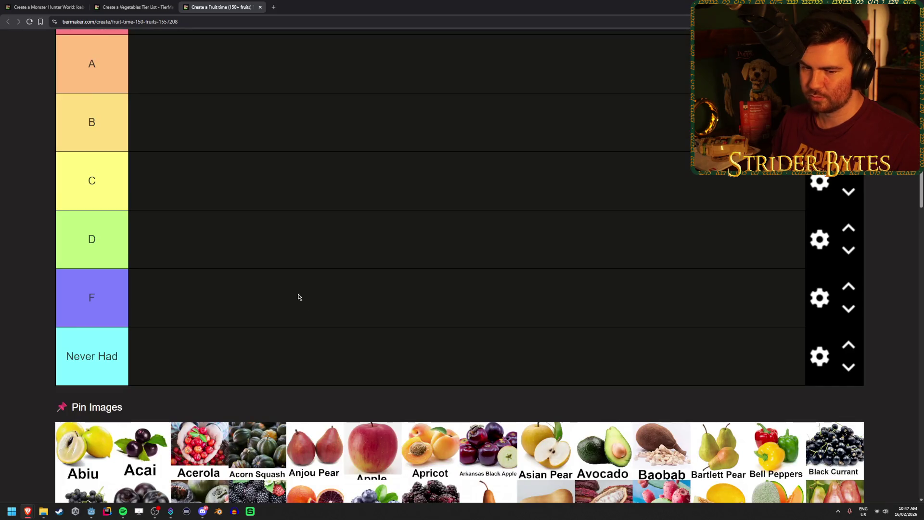
{"action": "scroll", "coordinate": [298, 297], "scroll_direction": "down", "scroll_amount": 2}
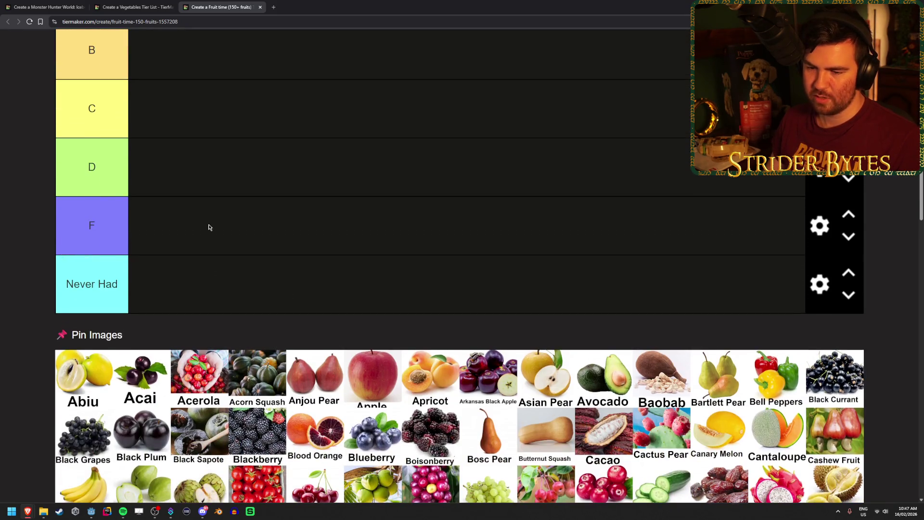
{"action": "scroll", "coordinate": [152, 279], "scroll_direction": "down", "scroll_amount": 1}
{"action": "scroll", "coordinate": [151, 269], "scroll_direction": "down", "scroll_amount": 1}
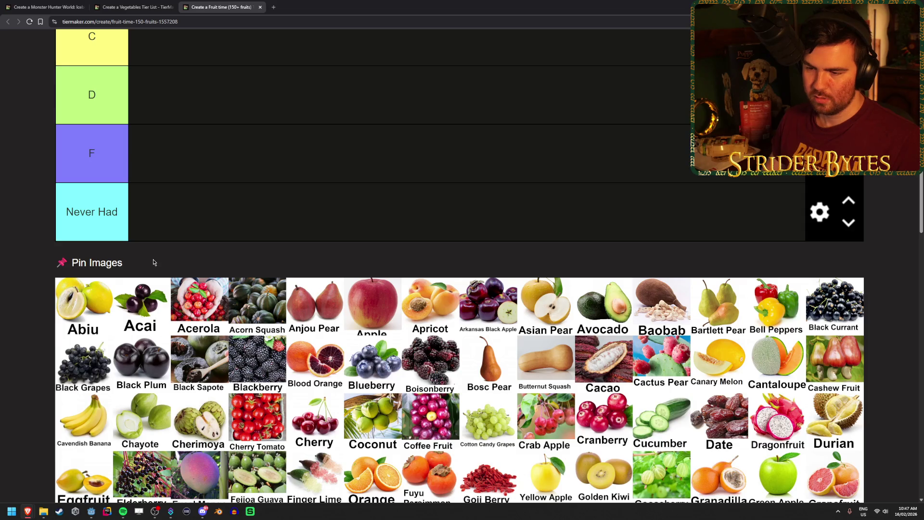
Step: Put Abiu, Acai, Acerola, Acorn Squash and Anjou Pear in the Never Had tier
{"action": "left_click_drag", "start_coordinate": [83, 318], "coordinate": [224, 230]}
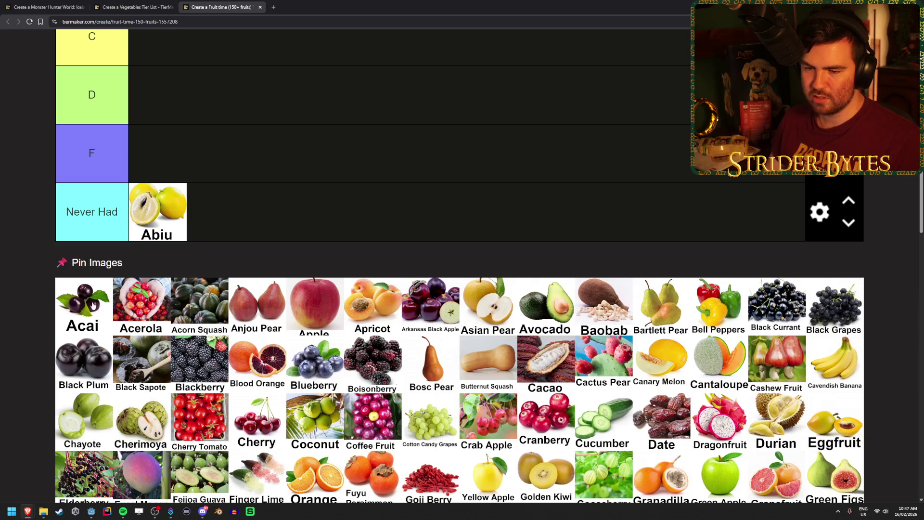
{"action": "left_click_drag", "start_coordinate": [82, 305], "coordinate": [277, 225]}
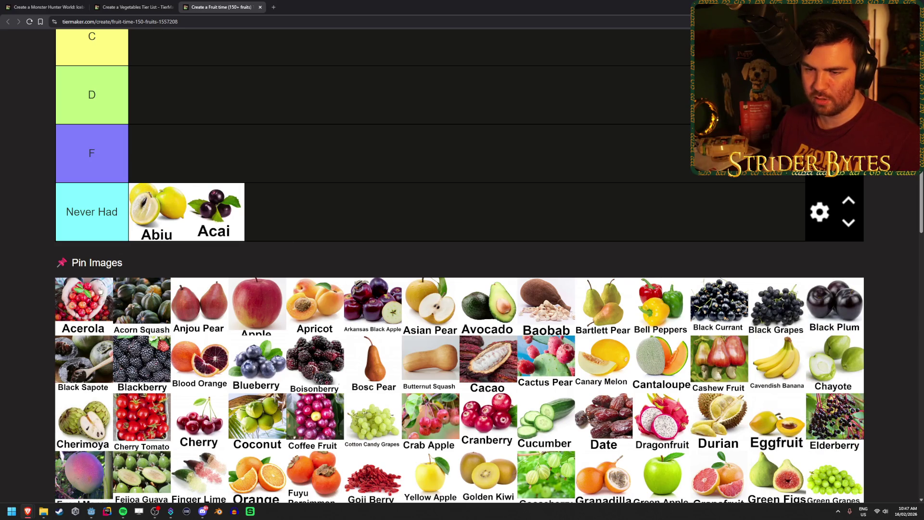
{"action": "mouse_move", "coordinate": [72, 303]}
{"action": "left_mouse_down"}
{"action": "mouse_move", "coordinate": [313, 222]}
{"action": "mouse_move", "coordinate": [289, 217]}
{"action": "left_mouse_up"}
{"action": "mouse_move", "coordinate": [75, 311]}
{"action": "left_mouse_down"}
{"action": "mouse_move", "coordinate": [149, 302]}
{"action": "mouse_move", "coordinate": [408, 223]}
{"action": "left_mouse_up"}
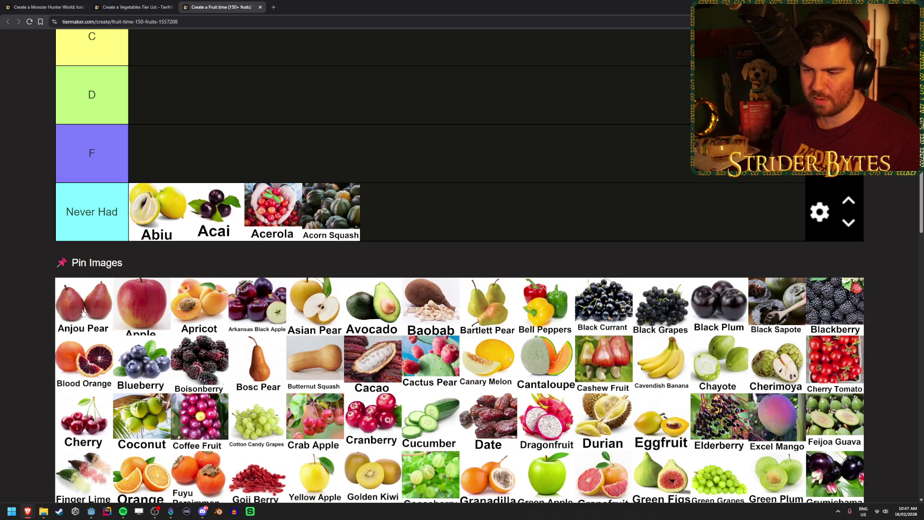
{"action": "left_click_drag", "start_coordinate": [74, 308], "coordinate": [458, 212]}
Step: Rank Apple in S and Apricot in B, and add Arkansas Black Apple to Never Had
{"action": "mouse_move", "coordinate": [72, 308]}
{"action": "left_mouse_down"}
{"action": "mouse_move", "coordinate": [334, 318]}
{"action": "mouse_move", "coordinate": [356, 343]}
{"action": "mouse_move", "coordinate": [325, 99]}
{"action": "mouse_move", "coordinate": [313, 96]}
{"action": "left_mouse_up"}
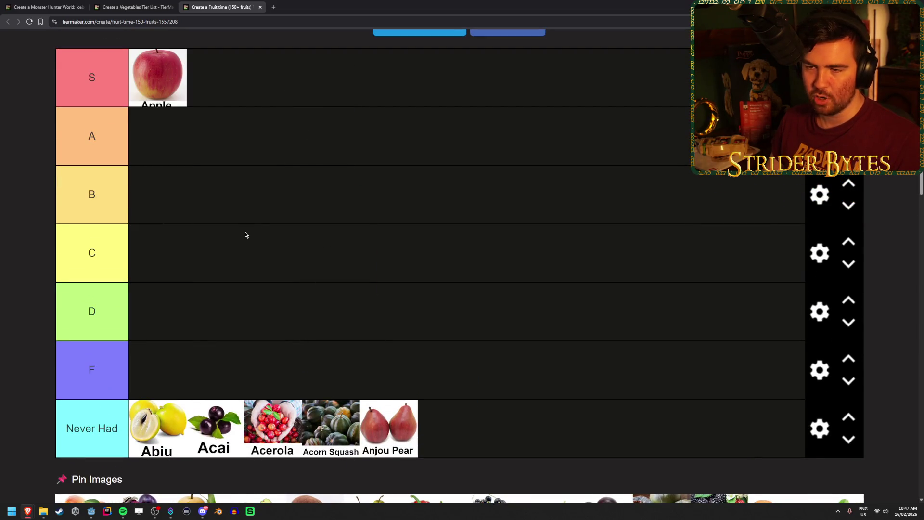
{"action": "scroll", "coordinate": [250, 309], "scroll_direction": "down", "scroll_amount": 5}
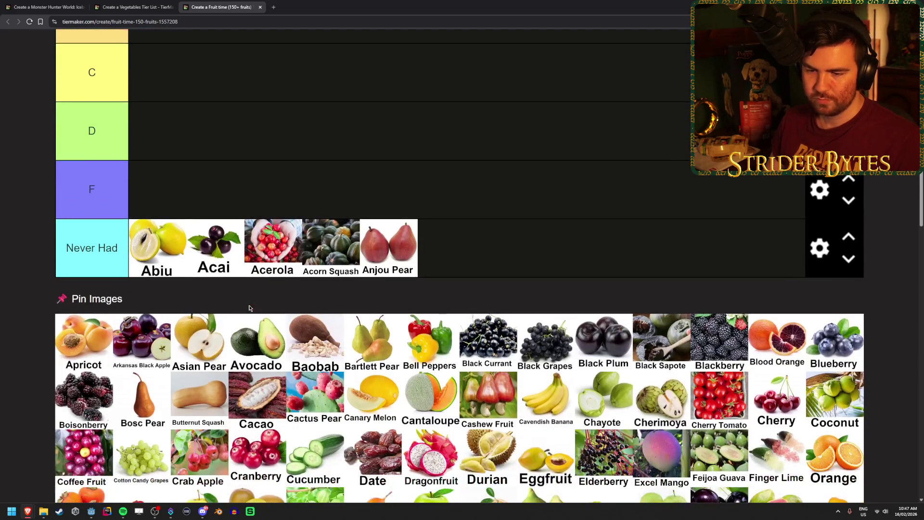
{"action": "left_click_drag", "start_coordinate": [80, 347], "coordinate": [82, 341]}
{"action": "scroll", "coordinate": [79, 352], "scroll_direction": "up", "scroll_amount": 2}
{"action": "mouse_move", "coordinate": [82, 333]}
{"action": "left_mouse_down"}
{"action": "mouse_move", "coordinate": [80, 351]}
{"action": "mouse_move", "coordinate": [61, 351]}
{"action": "mouse_move", "coordinate": [273, 108]}
{"action": "mouse_move", "coordinate": [173, 115]}
{"action": "left_mouse_up"}
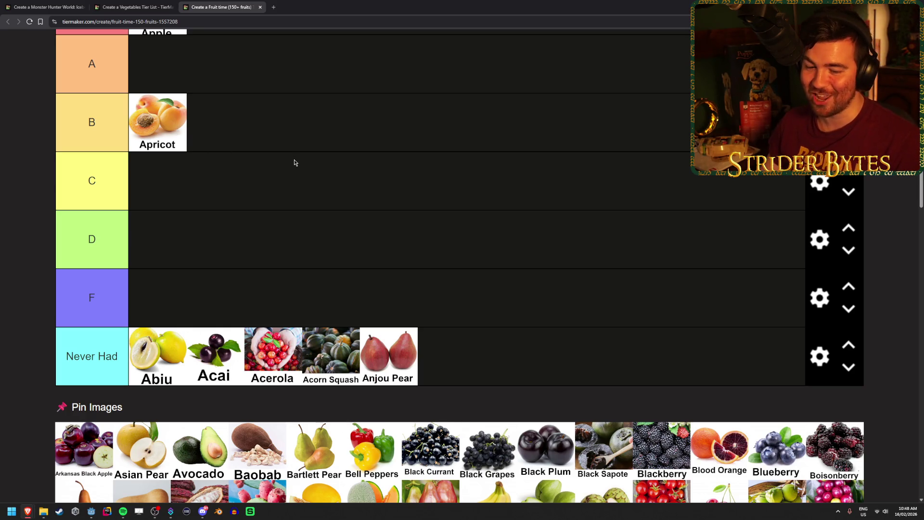
{"action": "scroll", "coordinate": [292, 164], "scroll_direction": "down", "scroll_amount": 2}
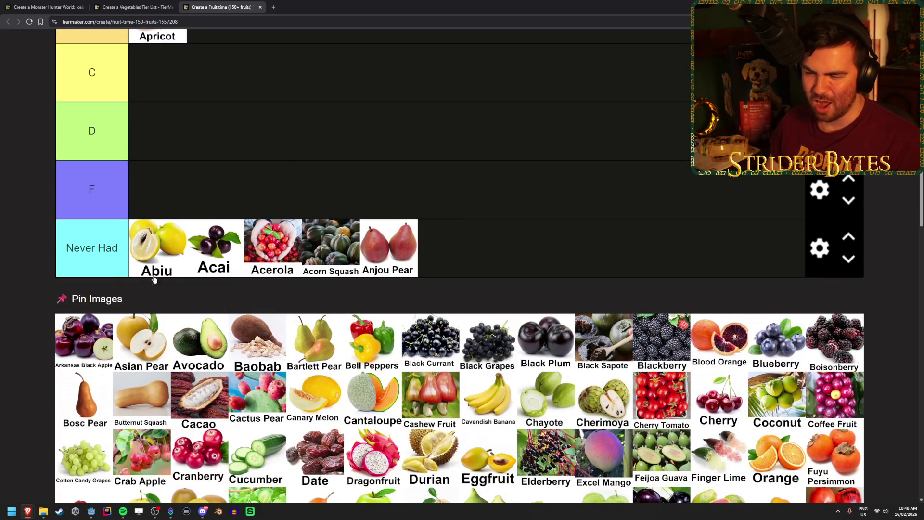
{"action": "mouse_move", "coordinate": [87, 338]}
{"action": "left_mouse_down"}
{"action": "mouse_move", "coordinate": [522, 247]}
{"action": "mouse_move", "coordinate": [513, 252]}
{"action": "left_mouse_up"}
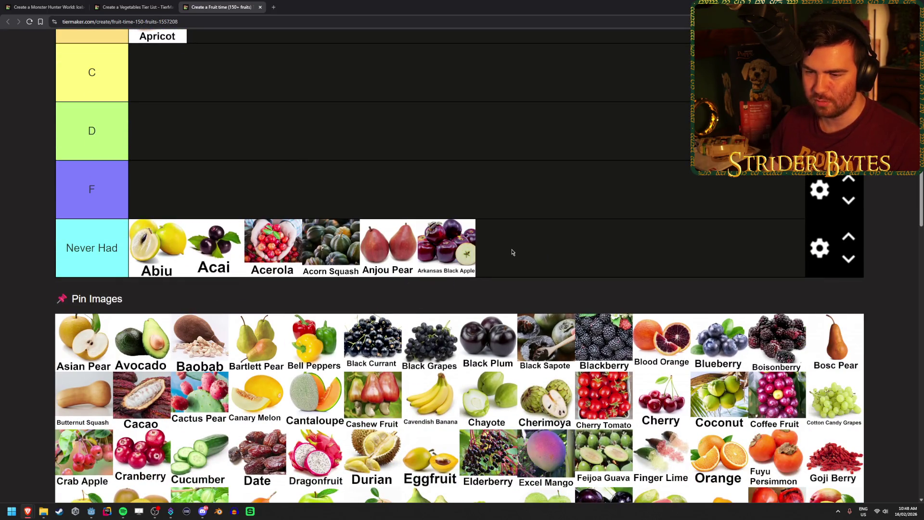
{"action": "scroll", "coordinate": [95, 345], "scroll_direction": "down", "scroll_amount": 9}
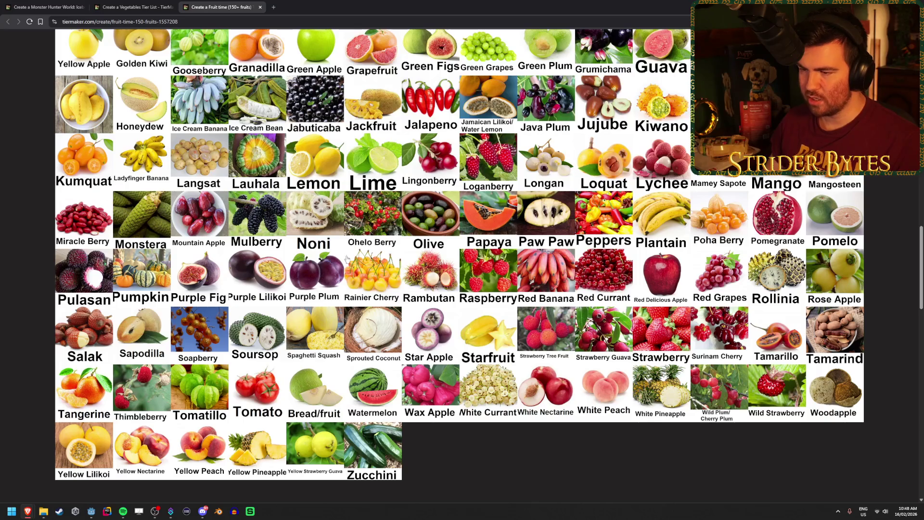
Step: Place Asian Pear in A, Avocado in S beside Apple, and Baobab in Never Had
{"action": "scroll", "coordinate": [121, 222], "scroll_direction": "up", "scroll_amount": 8}
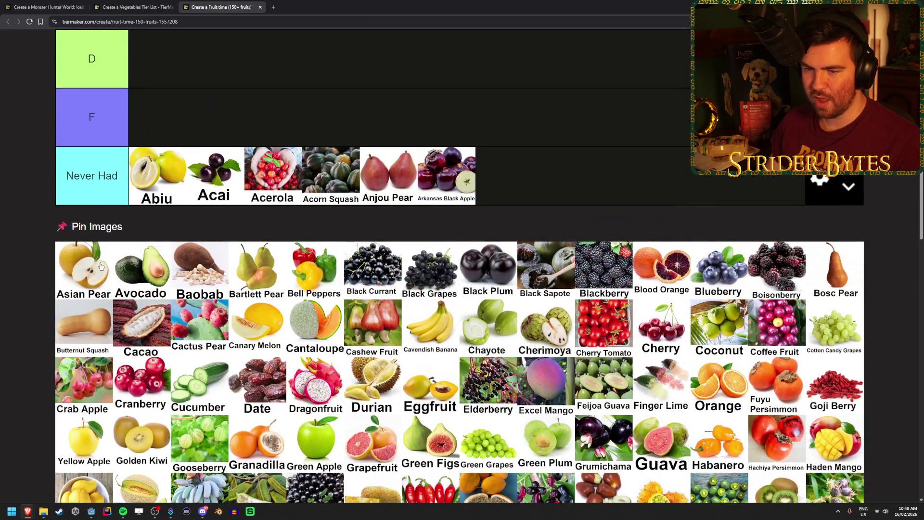
{"action": "scroll", "coordinate": [101, 267], "scroll_direction": "up", "scroll_amount": 2}
{"action": "mouse_move", "coordinate": [91, 376]}
{"action": "left_mouse_down"}
{"action": "mouse_move", "coordinate": [248, 234]}
{"action": "mouse_move", "coordinate": [403, 234]}
{"action": "mouse_move", "coordinate": [327, 128]}
{"action": "left_mouse_up"}
{"action": "scroll", "coordinate": [403, 235], "scroll_direction": "up", "scroll_amount": 3}
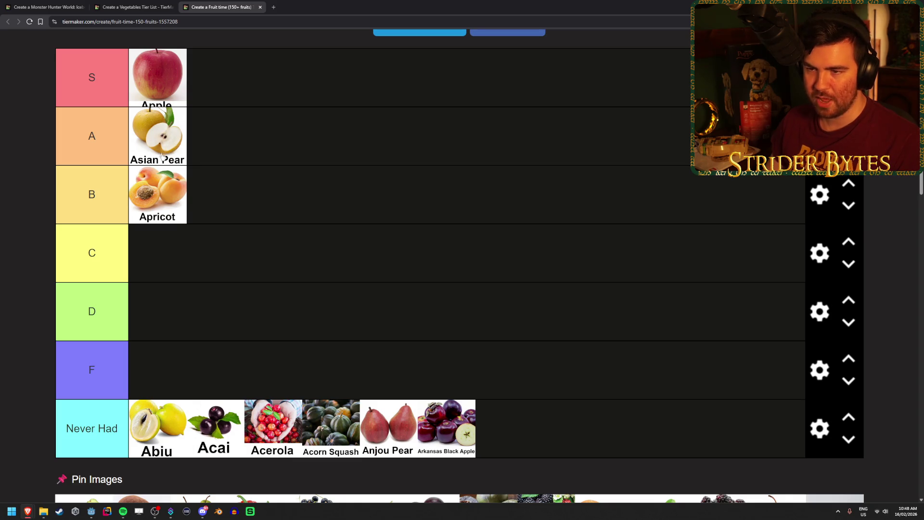
{"action": "scroll", "coordinate": [299, 216], "scroll_direction": "down", "scroll_amount": 5}
{"action": "scroll", "coordinate": [282, 220], "scroll_direction": "up", "scroll_amount": 1}
{"action": "mouse_move", "coordinate": [84, 364]}
{"action": "left_mouse_down"}
{"action": "mouse_move", "coordinate": [347, 238]}
{"action": "mouse_move", "coordinate": [359, 190]}
{"action": "mouse_move", "coordinate": [345, 139]}
{"action": "mouse_move", "coordinate": [226, 138]}
{"action": "left_mouse_up"}
{"action": "scroll", "coordinate": [347, 238], "scroll_direction": "up", "scroll_amount": 4}
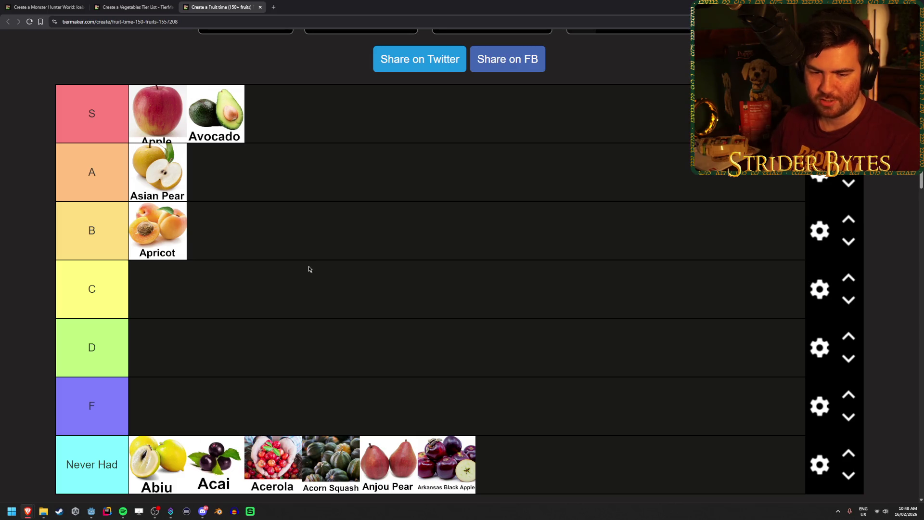
{"action": "scroll", "coordinate": [304, 267], "scroll_direction": "down", "scroll_amount": 4}
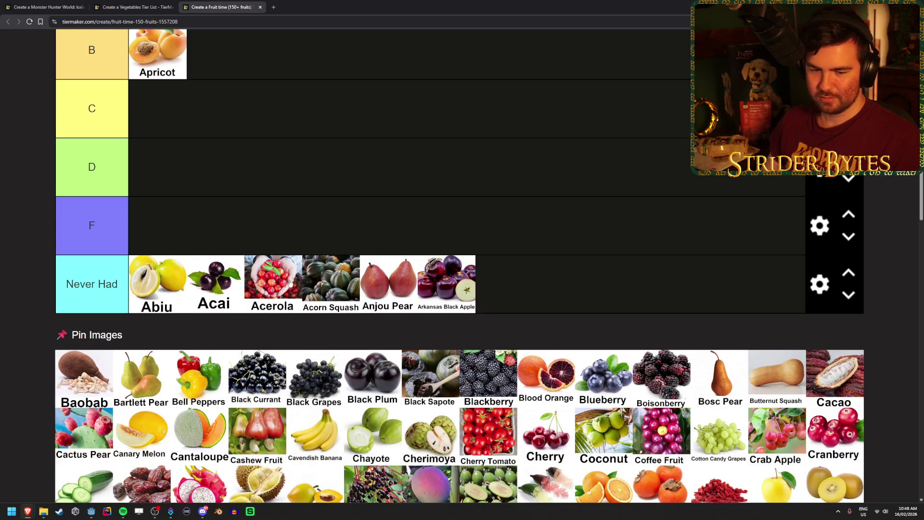
{"action": "scroll", "coordinate": [164, 325], "scroll_direction": "down", "scroll_amount": 1}
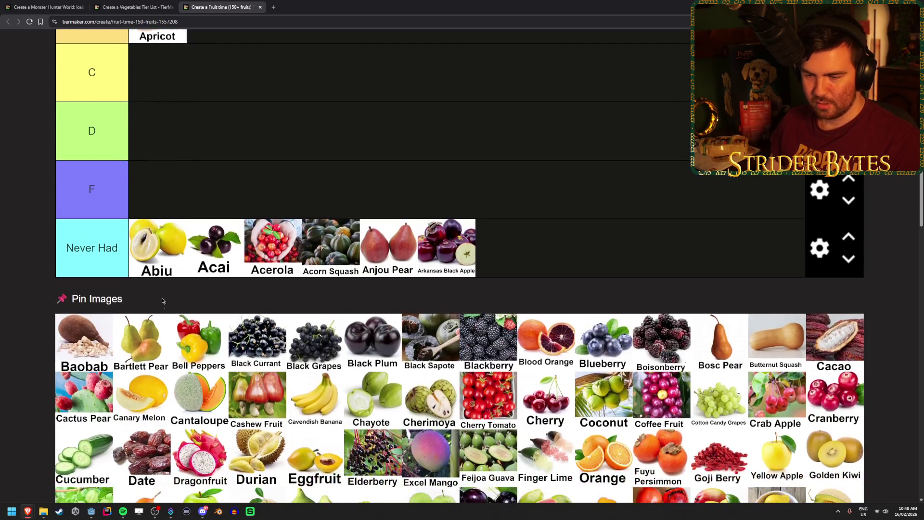
{"action": "mouse_move", "coordinate": [94, 354]}
{"action": "left_mouse_down"}
{"action": "mouse_move", "coordinate": [402, 286]}
{"action": "mouse_move", "coordinate": [611, 260]}
{"action": "left_mouse_up"}
{"action": "scroll", "coordinate": [90, 360], "scroll_direction": "down", "scroll_amount": 7}
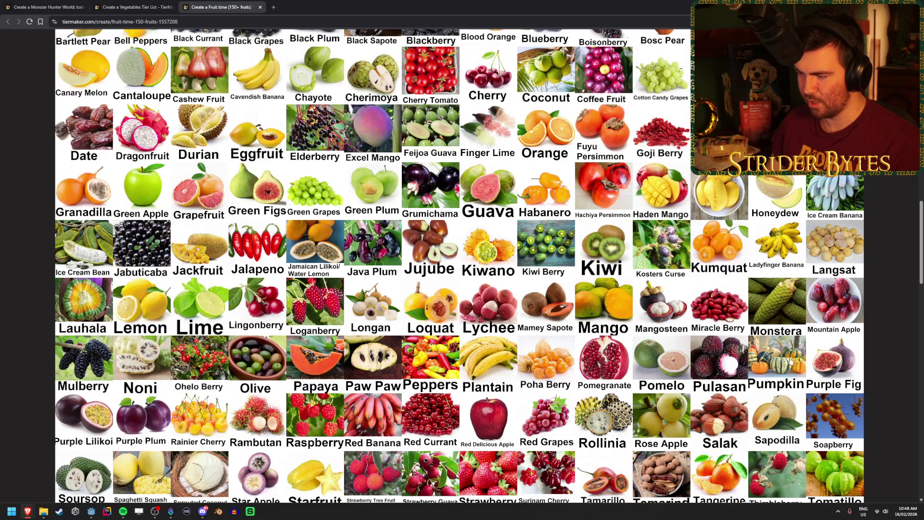
Step: Place Bartlett Pear in tier B beside Apricot
{"action": "scroll", "coordinate": [244, 370], "scroll_direction": "up", "scroll_amount": 4}
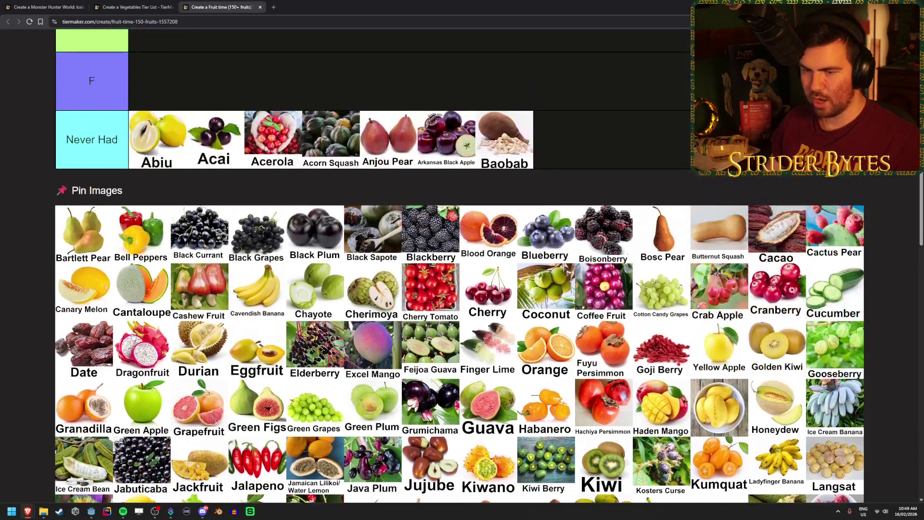
{"action": "scroll", "coordinate": [82, 225], "scroll_direction": "down", "scroll_amount": 1}
{"action": "scroll", "coordinate": [72, 191], "scroll_direction": "down", "scroll_amount": 5}
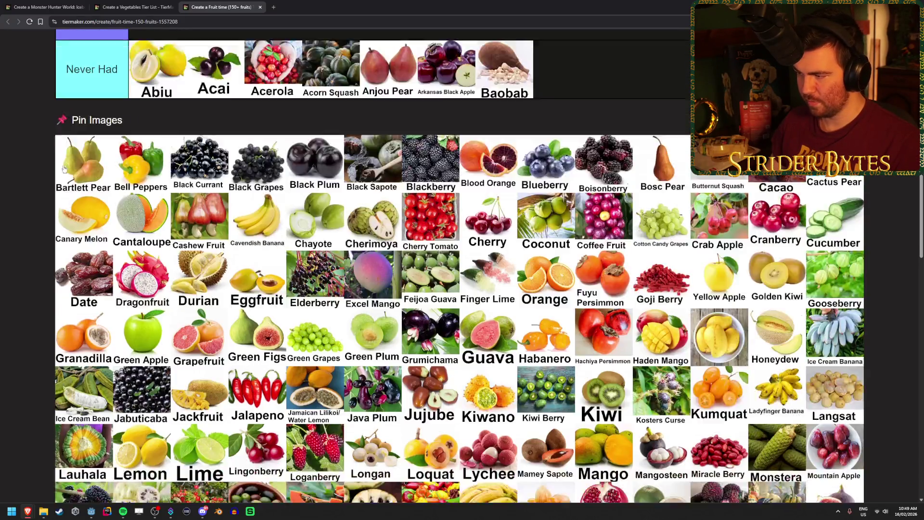
{"action": "scroll", "coordinate": [64, 167], "scroll_direction": "down", "scroll_amount": 1}
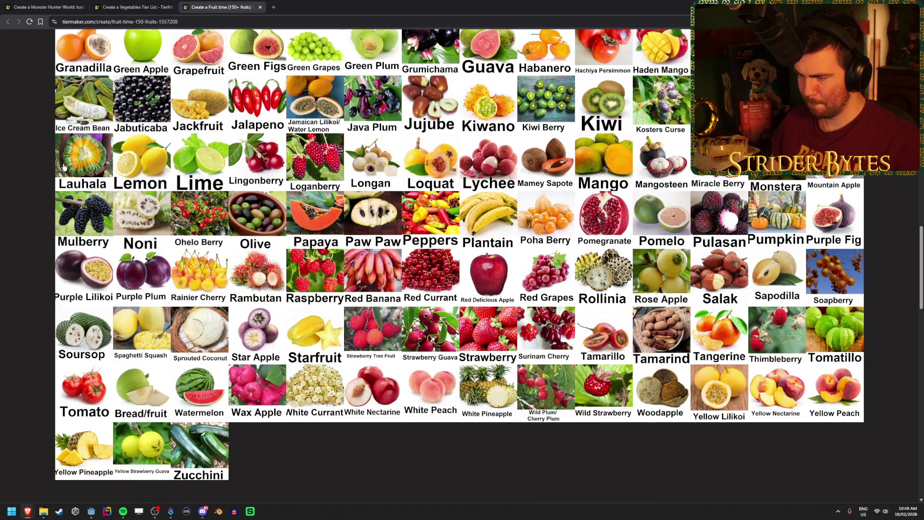
{"action": "scroll", "coordinate": [64, 167], "scroll_direction": "up", "scroll_amount": 5}
{"action": "scroll", "coordinate": [139, 286], "scroll_direction": "up", "scroll_amount": 5}
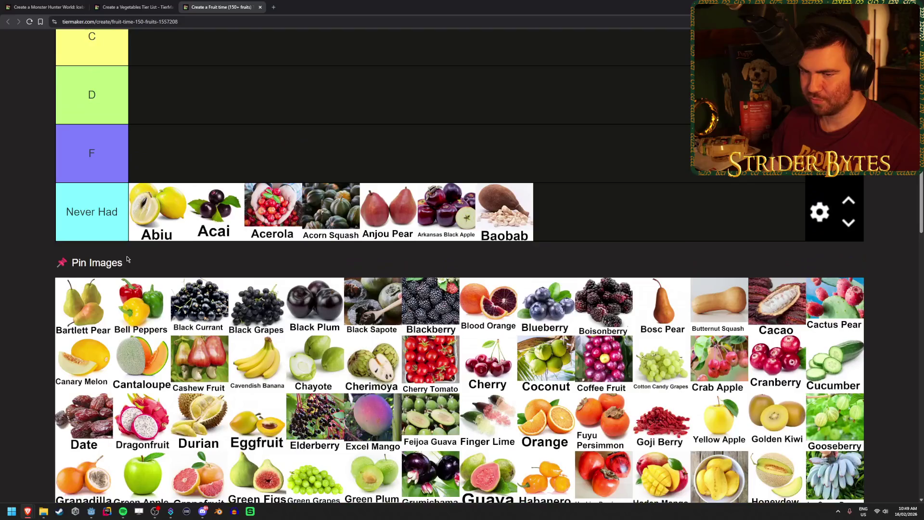
{"action": "mouse_move", "coordinate": [82, 429]}
{"action": "left_mouse_down"}
{"action": "mouse_move", "coordinate": [416, 275]}
{"action": "mouse_move", "coordinate": [342, 181]}
{"action": "left_mouse_up"}
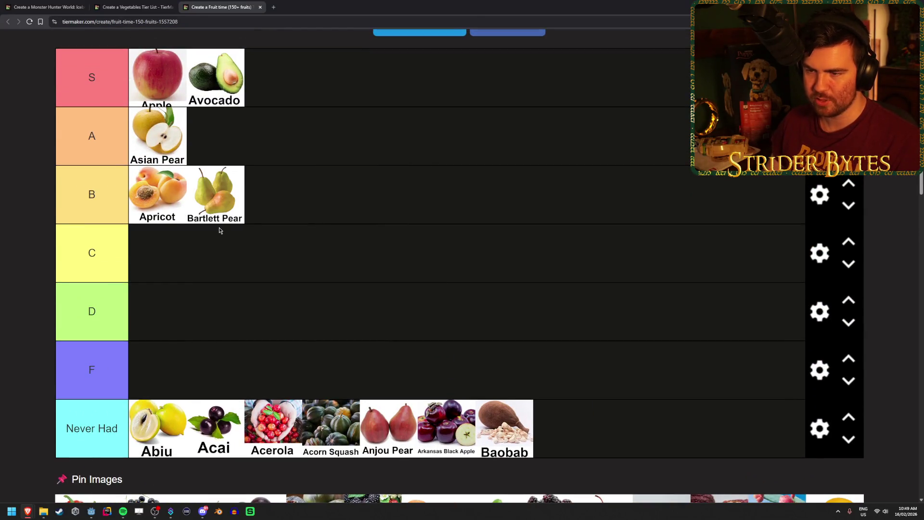
Step: Add Bell Peppers after Avocado in S and Black Currant to the end of Never Had
{"action": "scroll", "coordinate": [221, 231], "scroll_direction": "down", "scroll_amount": 3}
{"action": "mouse_move", "coordinate": [83, 378]}
{"action": "left_mouse_down"}
{"action": "mouse_move", "coordinate": [392, 252]}
{"action": "mouse_move", "coordinate": [366, 91]}
{"action": "left_mouse_up"}
{"action": "scroll", "coordinate": [392, 252], "scroll_direction": "up", "scroll_amount": 3}
{"action": "scroll", "coordinate": [276, 192], "scroll_direction": "up", "scroll_amount": 2}
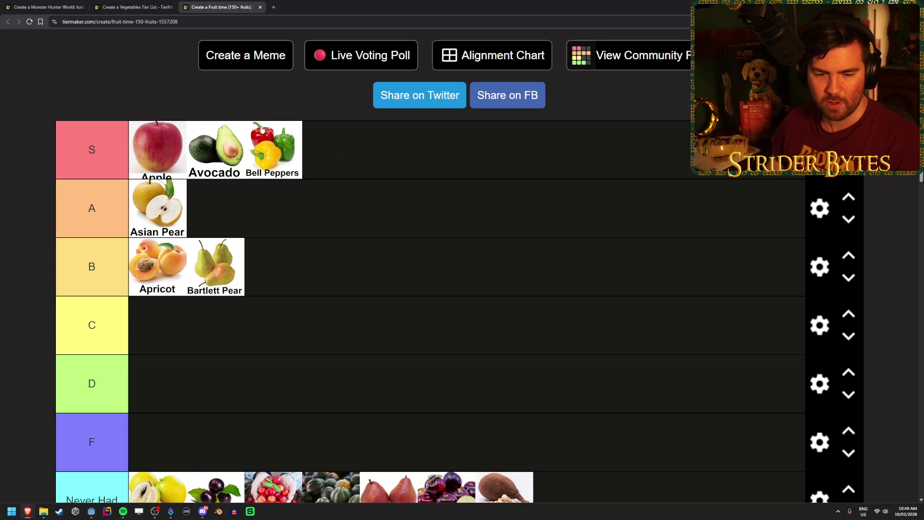
{"action": "scroll", "coordinate": [212, 289], "scroll_direction": "down", "scroll_amount": 5}
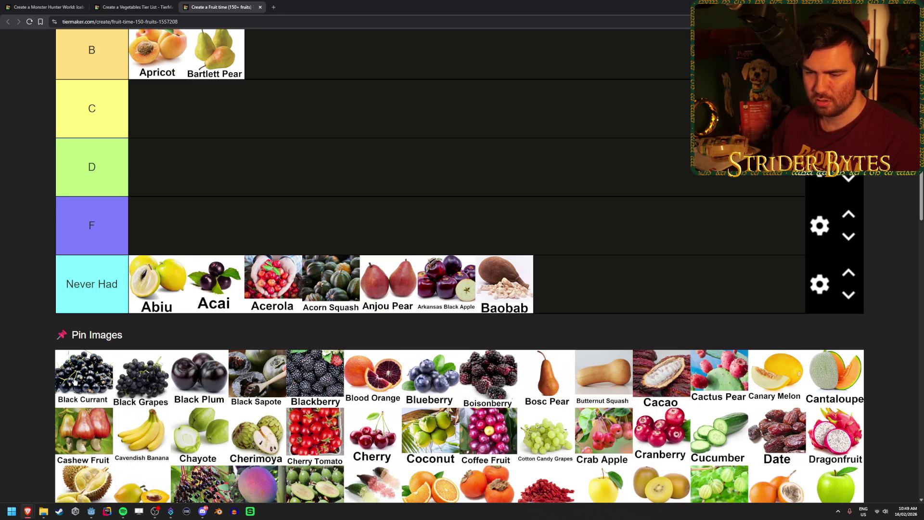
{"action": "mouse_move", "coordinate": [77, 385]}
{"action": "left_mouse_down"}
{"action": "mouse_move", "coordinate": [85, 364]}
{"action": "mouse_move", "coordinate": [62, 394]}
{"action": "mouse_move", "coordinate": [751, 290]}
{"action": "mouse_move", "coordinate": [726, 281]}
{"action": "left_mouse_up"}
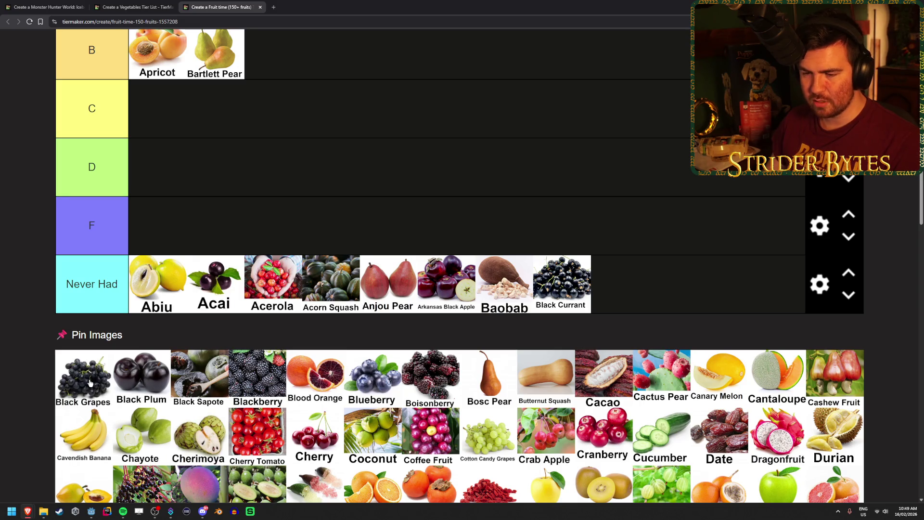
{"action": "scroll", "coordinate": [89, 383], "scroll_direction": "down", "scroll_amount": 4}
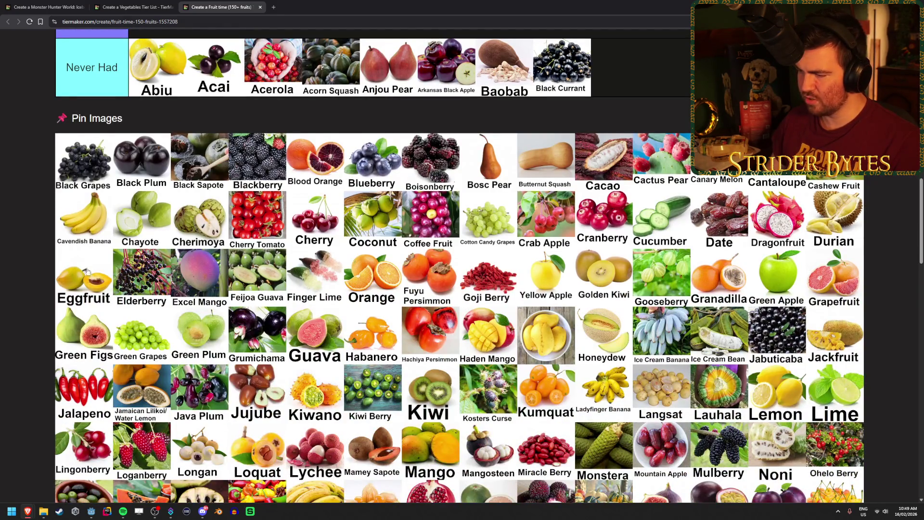
Step: Rank Black Grapes in the C tier
{"action": "scroll", "coordinate": [102, 327], "scroll_direction": "down", "scroll_amount": 2}
{"action": "scroll", "coordinate": [102, 327], "scroll_direction": "down", "scroll_amount": 1}
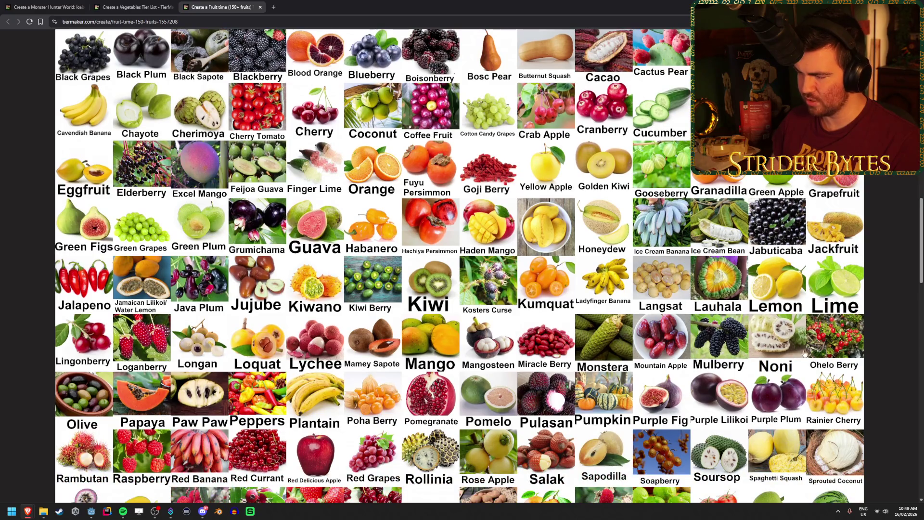
{"action": "scroll", "coordinate": [847, 327], "scroll_direction": "down", "scroll_amount": 1}
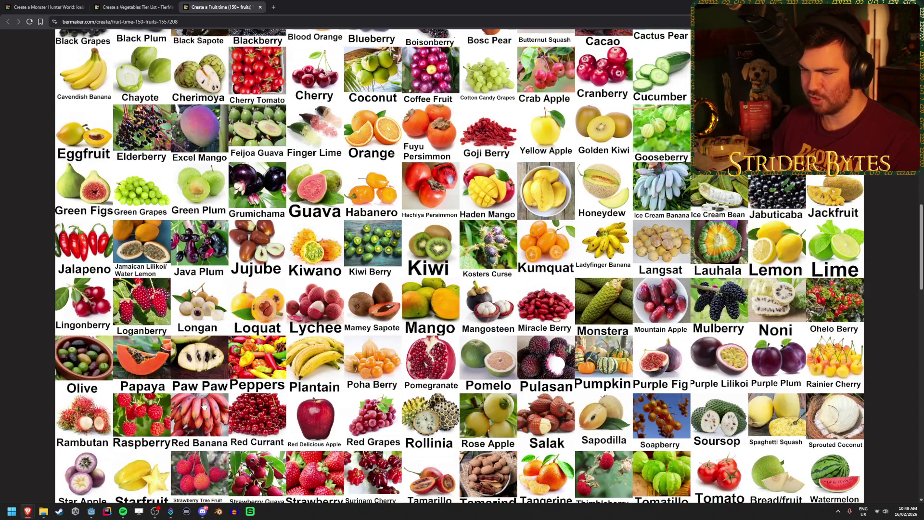
{"action": "scroll", "coordinate": [224, 334], "scroll_direction": "up", "scroll_amount": 3}
{"action": "scroll", "coordinate": [223, 334], "scroll_direction": "up", "scroll_amount": 3}
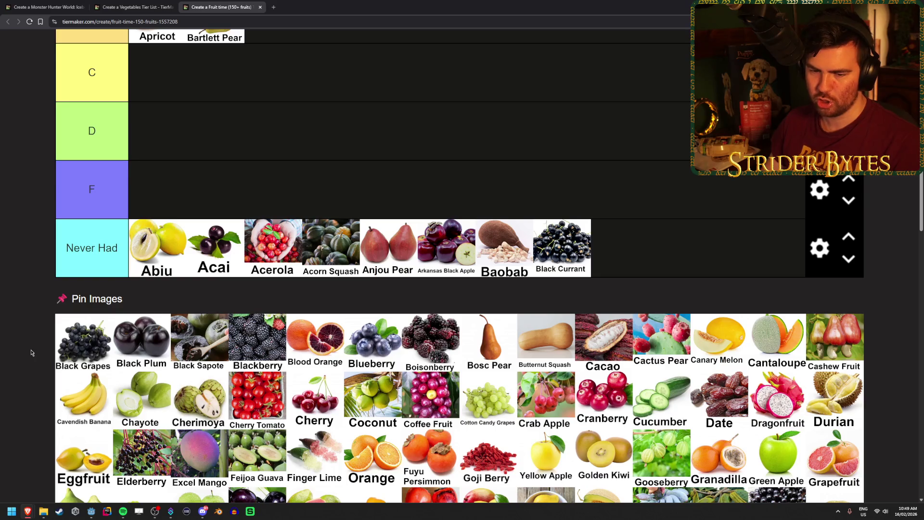
{"action": "scroll", "coordinate": [31, 353], "scroll_direction": "up", "scroll_amount": 1}
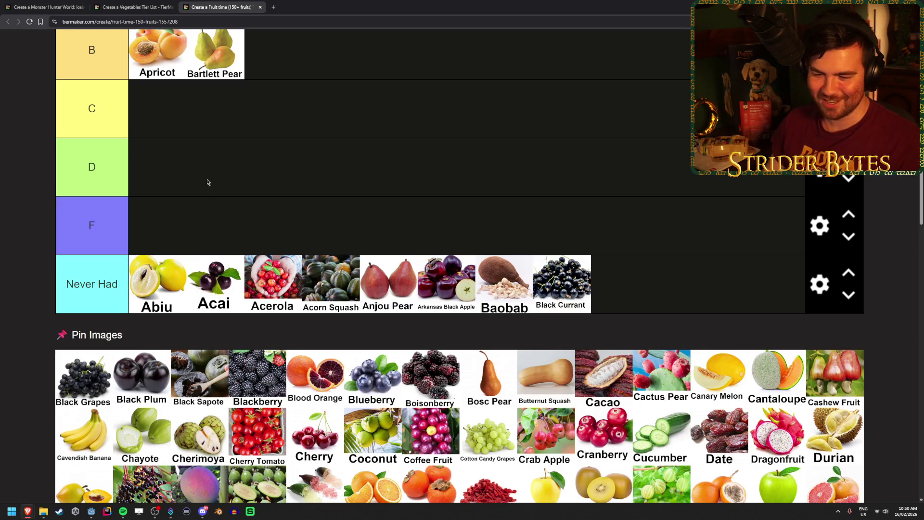
{"action": "scroll", "coordinate": [151, 354], "scroll_direction": "up", "scroll_amount": 2}
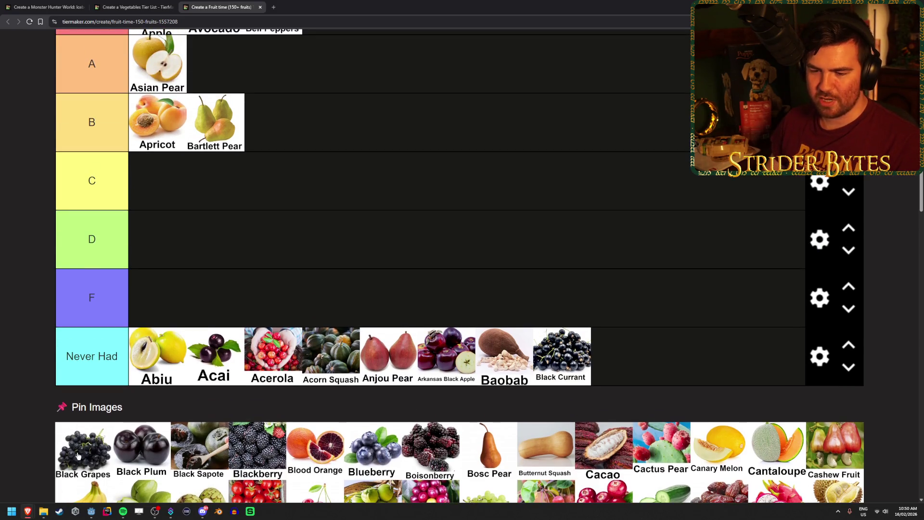
{"action": "mouse_move", "coordinate": [77, 455]}
{"action": "left_mouse_down"}
{"action": "mouse_move", "coordinate": [243, 269]}
{"action": "mouse_move", "coordinate": [255, 243]}
{"action": "mouse_move", "coordinate": [240, 188]}
{"action": "left_mouse_up"}
Step: Add Black Plum to C, Black Sapote to Never Had, and Blackberry to A
{"action": "scroll", "coordinate": [212, 247], "scroll_direction": "down", "scroll_amount": 1}
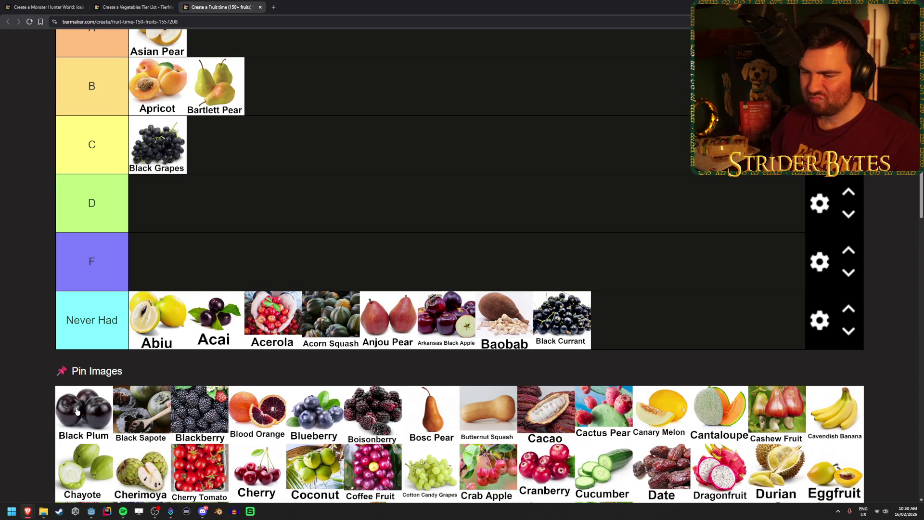
{"action": "mouse_move", "coordinate": [76, 416]}
{"action": "left_mouse_down"}
{"action": "mouse_move", "coordinate": [316, 130]}
{"action": "mouse_move", "coordinate": [312, 149]}
{"action": "left_mouse_up"}
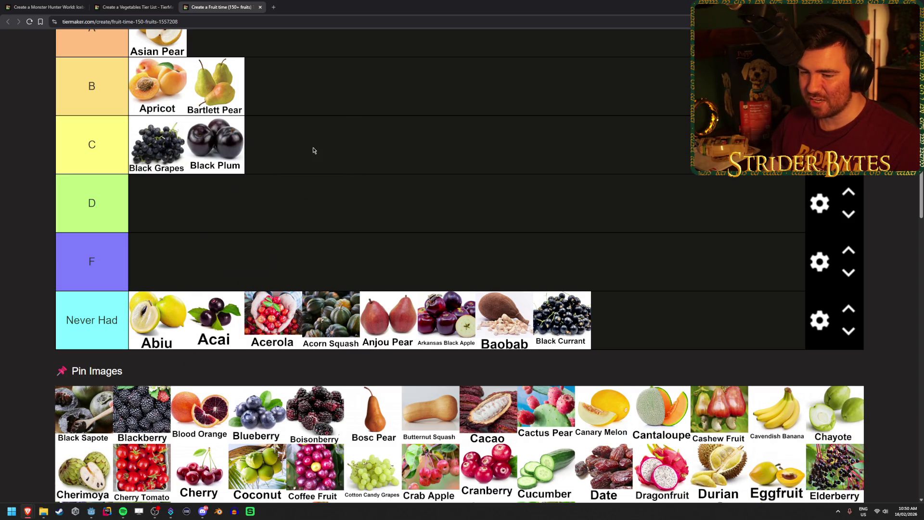
{"action": "mouse_move", "coordinate": [64, 422]}
{"action": "left_mouse_down"}
{"action": "mouse_move", "coordinate": [676, 325]}
{"action": "mouse_move", "coordinate": [626, 322]}
{"action": "left_mouse_up"}
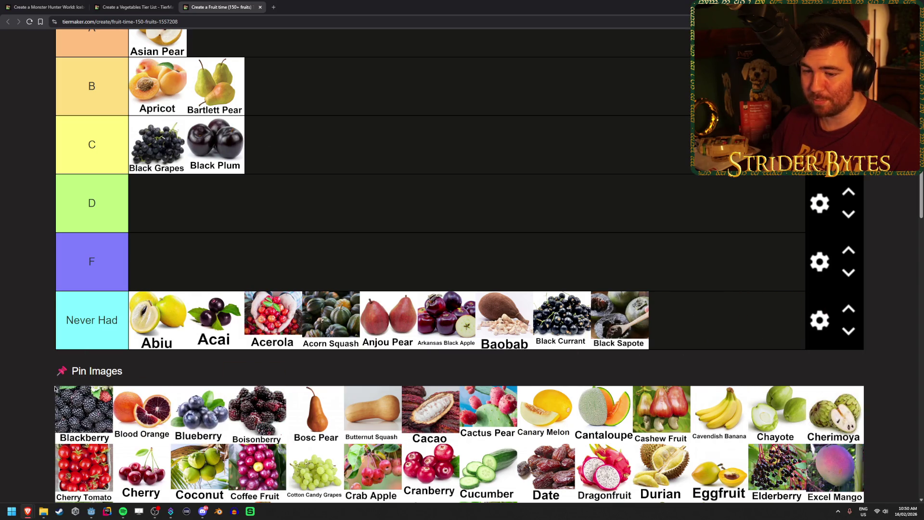
{"action": "mouse_move", "coordinate": [56, 389]}
{"action": "left_mouse_down"}
{"action": "mouse_move", "coordinate": [460, 319]}
{"action": "mouse_move", "coordinate": [590, 357]}
{"action": "mouse_move", "coordinate": [546, 138]}
{"action": "mouse_move", "coordinate": [549, 170]}
{"action": "left_mouse_up"}
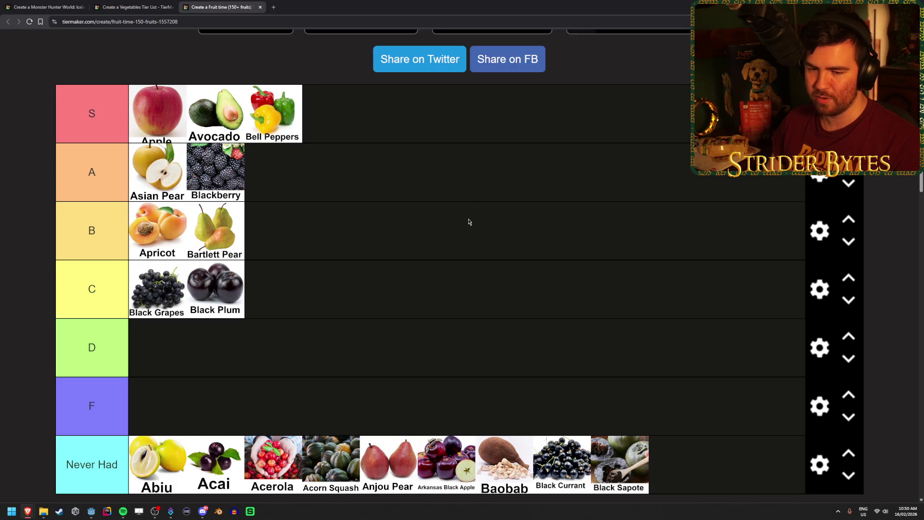
Step: Put Blood Orange in the Never Had row and rank Blueberry in the D tier
{"action": "scroll", "coordinate": [470, 222], "scroll_direction": "down", "scroll_amount": 2}
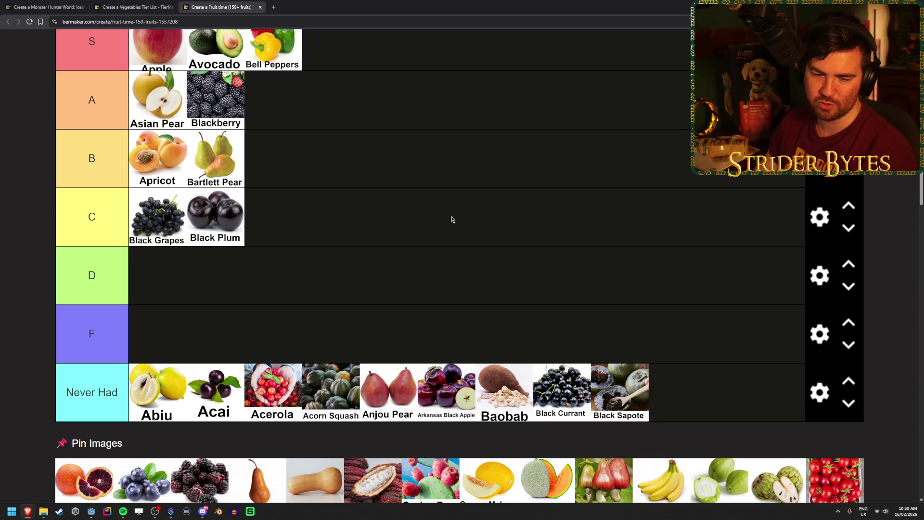
{"action": "scroll", "coordinate": [451, 219], "scroll_direction": "down", "scroll_amount": 3}
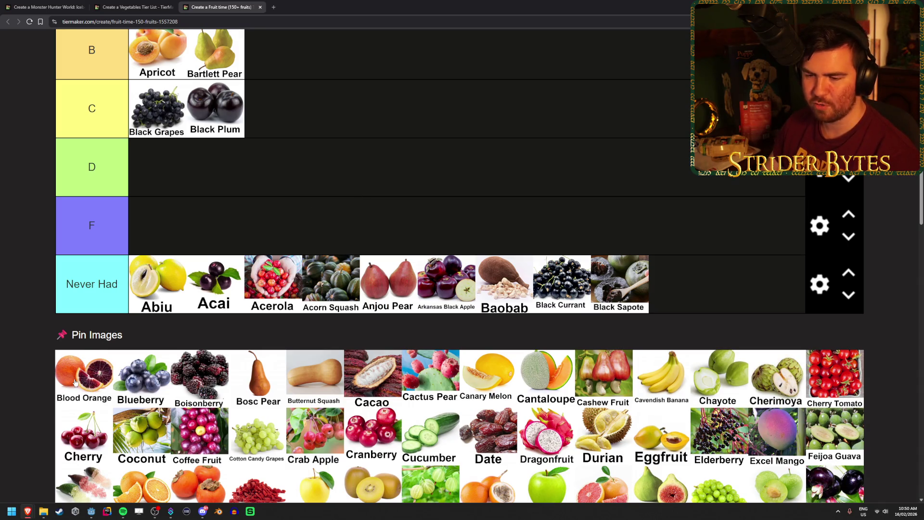
{"action": "mouse_move", "coordinate": [72, 377]}
{"action": "left_mouse_down"}
{"action": "mouse_move", "coordinate": [686, 327]}
{"action": "mouse_move", "coordinate": [715, 305]}
{"action": "left_mouse_up"}
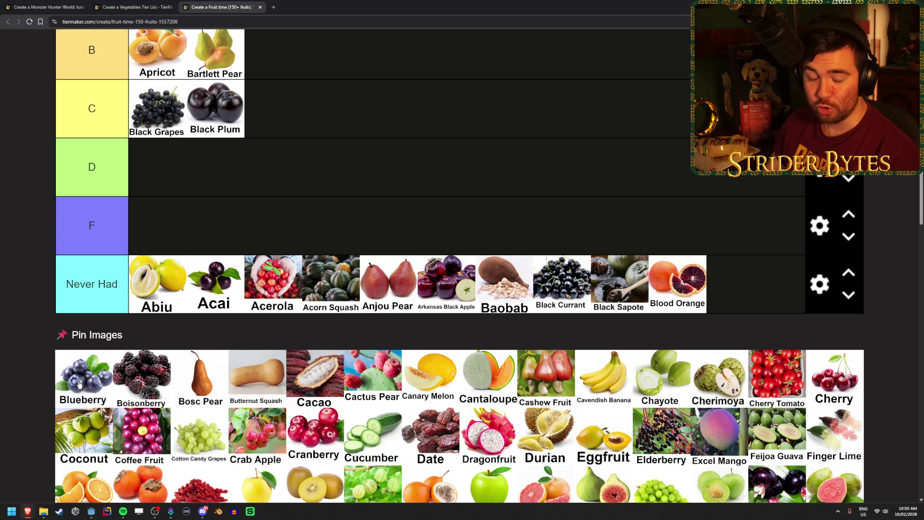
{"action": "mouse_move", "coordinate": [78, 383]}
{"action": "left_mouse_down"}
{"action": "mouse_move", "coordinate": [289, 164]}
{"action": "mouse_move", "coordinate": [284, 171]}
{"action": "left_mouse_up"}
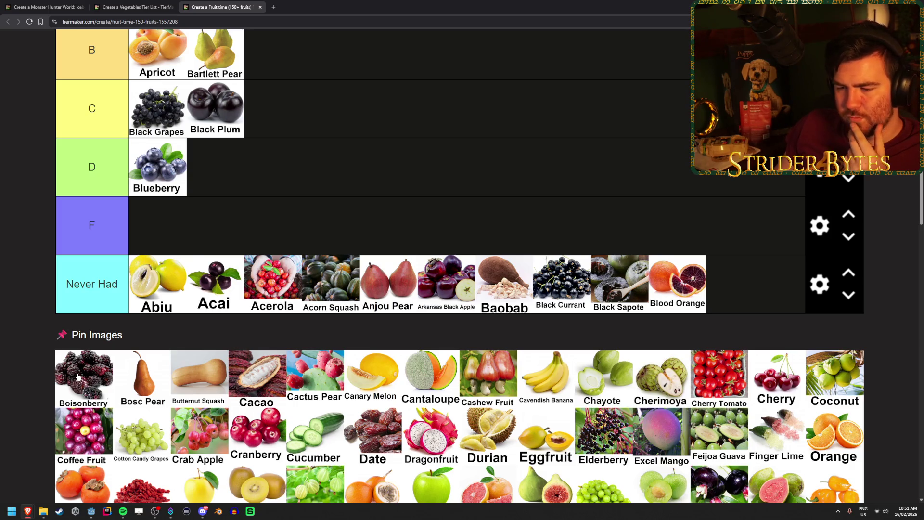
Step: Add Boisonberry and Bosc Pear to the Never Had row
{"action": "mouse_move", "coordinate": [84, 388]}
{"action": "left_mouse_down"}
{"action": "mouse_move", "coordinate": [506, 293]}
{"action": "mouse_move", "coordinate": [787, 284]}
{"action": "mouse_move", "coordinate": [746, 296]}
{"action": "left_mouse_up"}
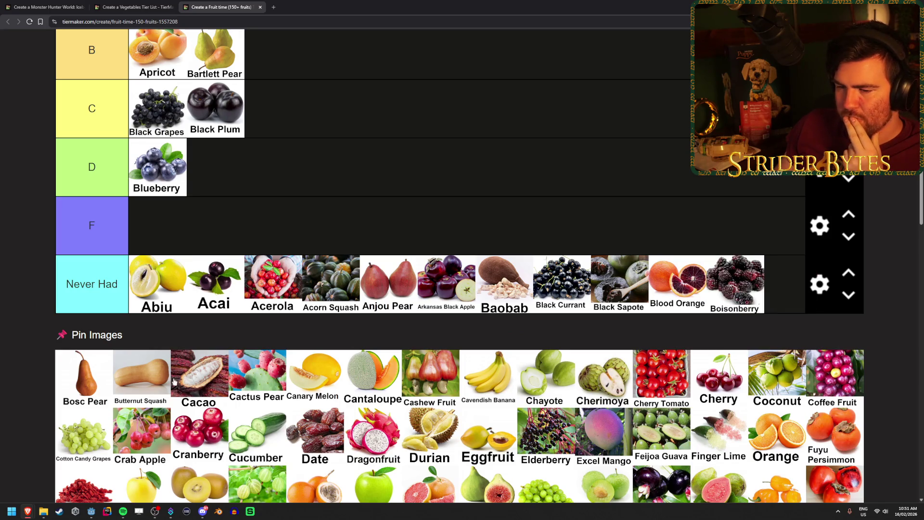
{"action": "mouse_move", "coordinate": [84, 381]}
{"action": "left_mouse_down"}
{"action": "mouse_move", "coordinate": [305, 348]}
{"action": "mouse_move", "coordinate": [779, 309]}
{"action": "mouse_move", "coordinate": [679, 351]}
{"action": "left_mouse_up"}
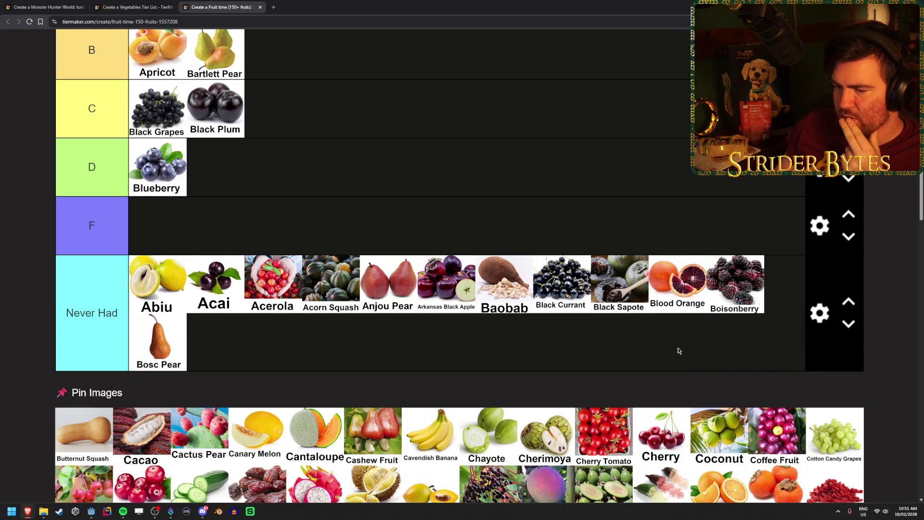
{"action": "scroll", "coordinate": [215, 324], "scroll_direction": "down", "scroll_amount": 4}
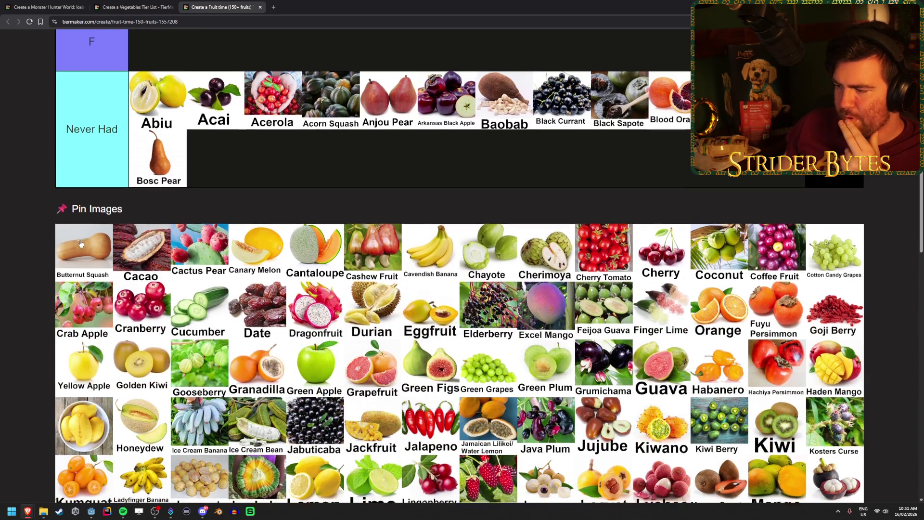
{"action": "scroll", "coordinate": [81, 244], "scroll_direction": "down", "scroll_amount": 5}
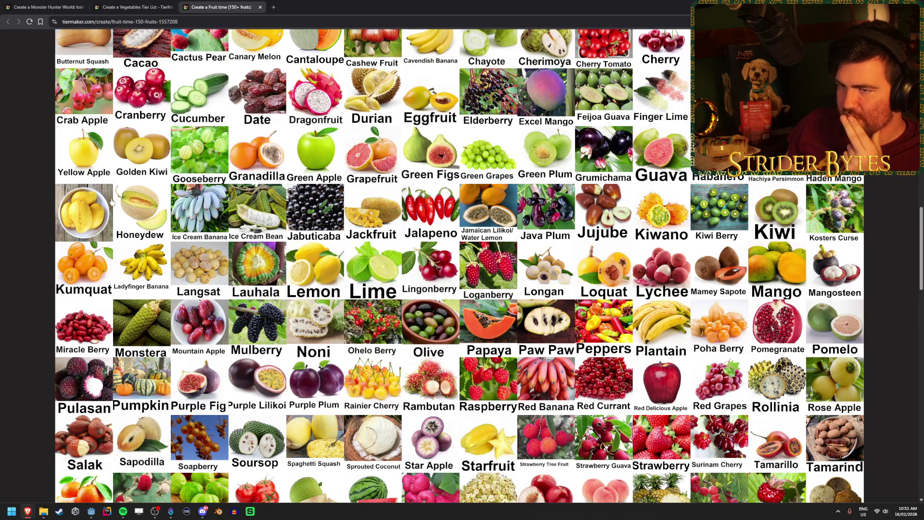
Step: Move Butternut Squash into the S tier after Bell Peppers
{"action": "scroll", "coordinate": [115, 217], "scroll_direction": "up", "scroll_amount": 1}
{"action": "scroll", "coordinate": [111, 201], "scroll_direction": "down", "scroll_amount": 2}
{"action": "scroll", "coordinate": [112, 201], "scroll_direction": "up", "scroll_amount": 7}
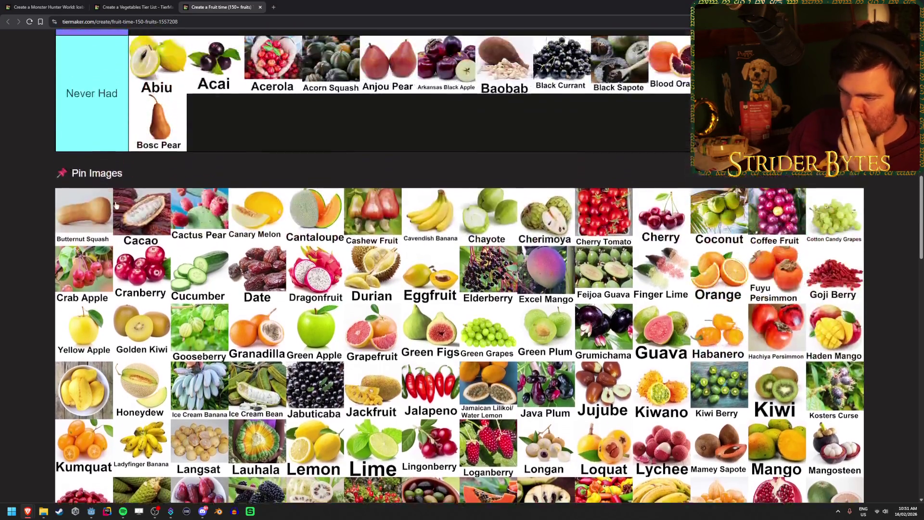
{"action": "scroll", "coordinate": [99, 320], "scroll_direction": "up", "scroll_amount": 5}
{"action": "mouse_move", "coordinate": [98, 320]}
{"action": "left_mouse_down"}
{"action": "mouse_move", "coordinate": [248, 368]}
{"action": "mouse_move", "coordinate": [310, 429]}
{"action": "mouse_move", "coordinate": [392, 171]}
{"action": "mouse_move", "coordinate": [392, 143]}
{"action": "left_mouse_up"}
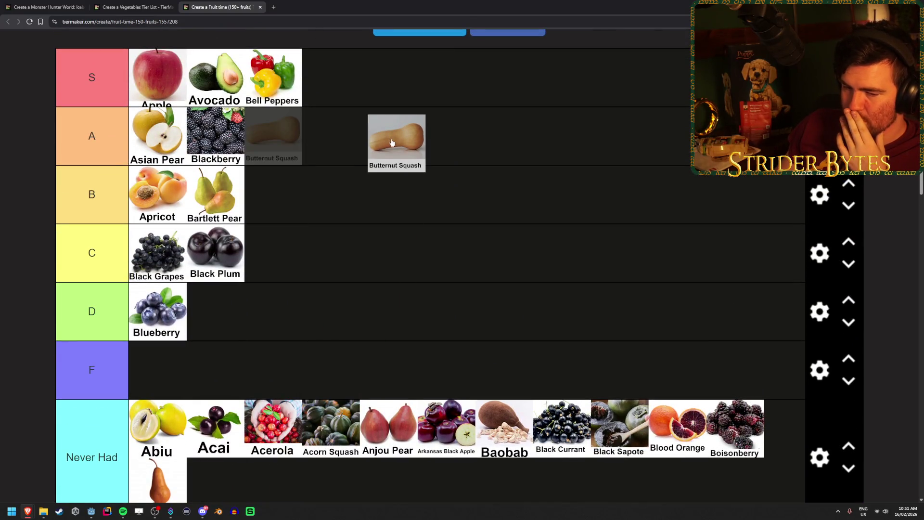
{"action": "left_click_drag", "start_coordinate": [392, 142], "coordinate": [393, 94]}
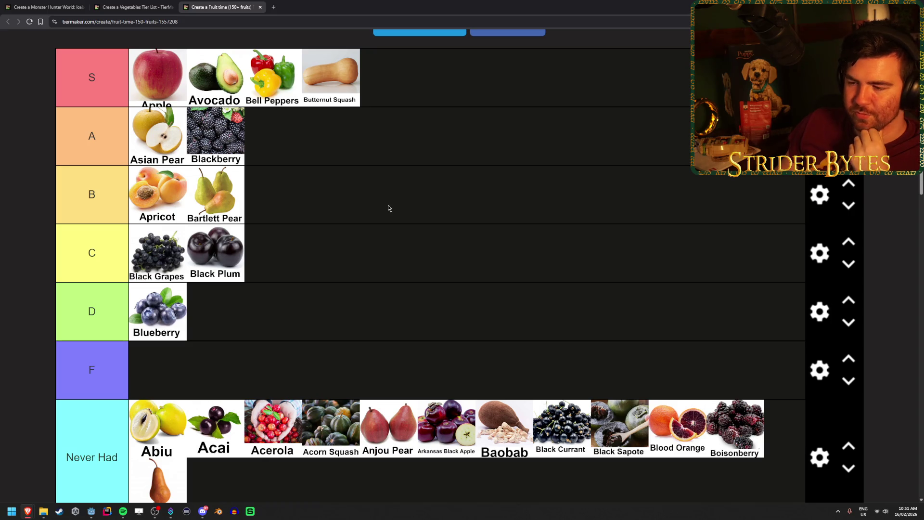
Step: Add Cacao, Cactus Pear and Canary Melon to Never Had, and place Cantaloupe in D
{"action": "scroll", "coordinate": [302, 350], "scroll_direction": "down", "scroll_amount": 3}
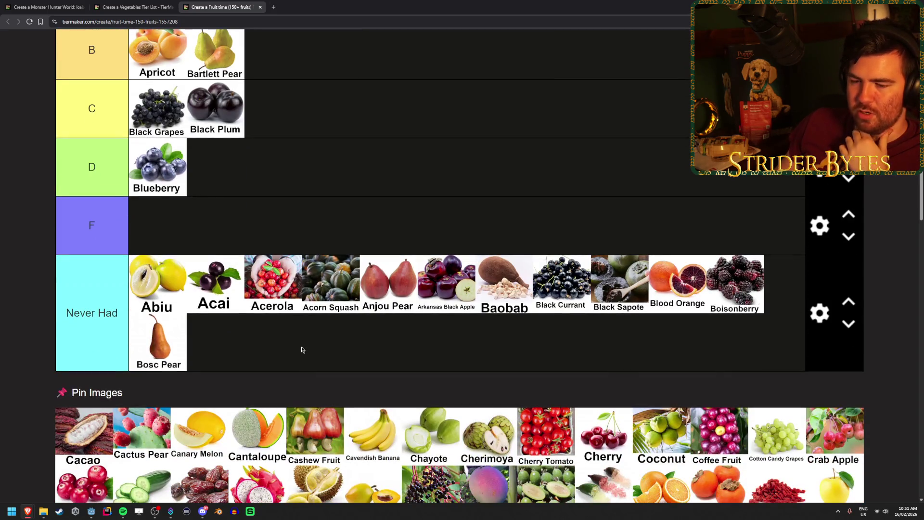
{"action": "scroll", "coordinate": [302, 349], "scroll_direction": "down", "scroll_amount": 1}
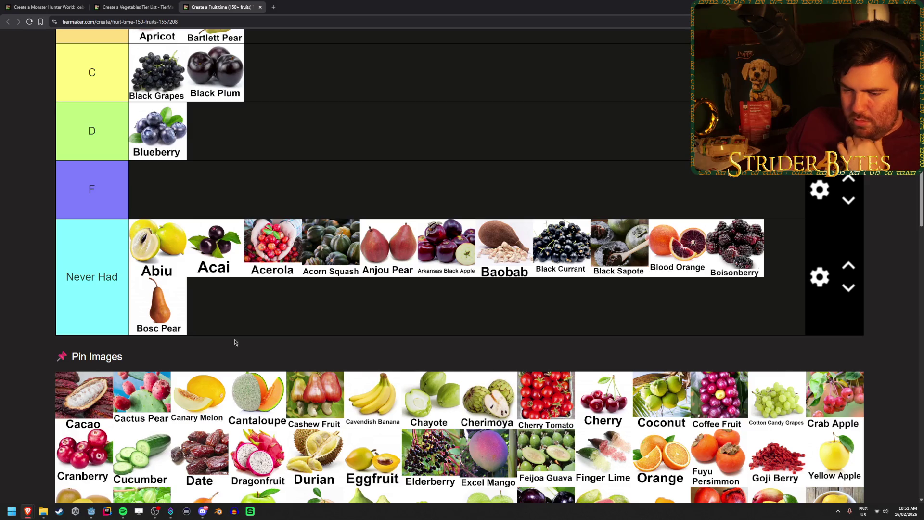
{"action": "mouse_move", "coordinate": [76, 404]}
{"action": "left_mouse_down"}
{"action": "mouse_move", "coordinate": [253, 353]}
{"action": "mouse_move", "coordinate": [272, 333]}
{"action": "left_mouse_up"}
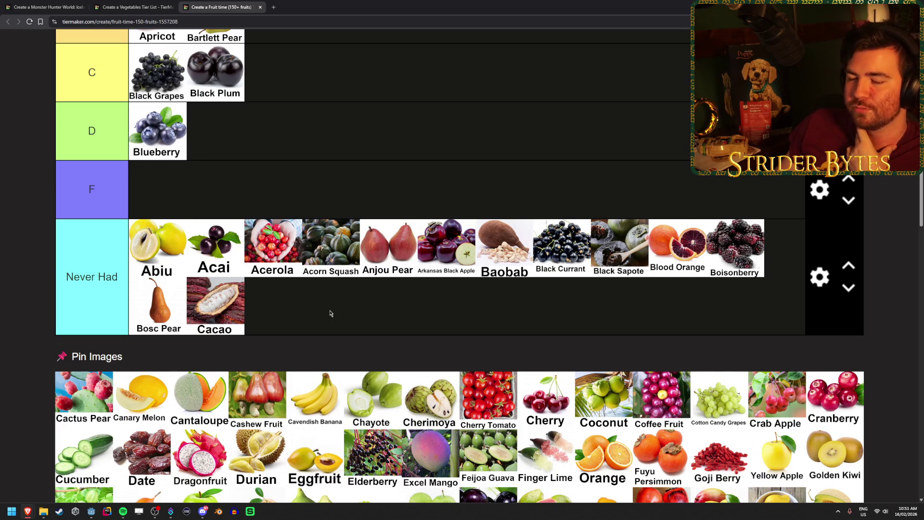
{"action": "mouse_move", "coordinate": [109, 424]}
{"action": "left_mouse_down"}
{"action": "mouse_move", "coordinate": [351, 337]}
{"action": "mouse_move", "coordinate": [358, 320]}
{"action": "left_mouse_up"}
{"action": "mouse_move", "coordinate": [89, 396]}
{"action": "left_mouse_down"}
{"action": "mouse_move", "coordinate": [351, 324]}
{"action": "mouse_move", "coordinate": [339, 314]}
{"action": "left_mouse_up"}
{"action": "scroll", "coordinate": [115, 449], "scroll_direction": "up", "scroll_amount": 1}
{"action": "mouse_move", "coordinate": [84, 434]}
{"action": "left_mouse_down"}
{"action": "mouse_move", "coordinate": [243, 354]}
{"action": "mouse_move", "coordinate": [337, 181]}
{"action": "left_mouse_up"}
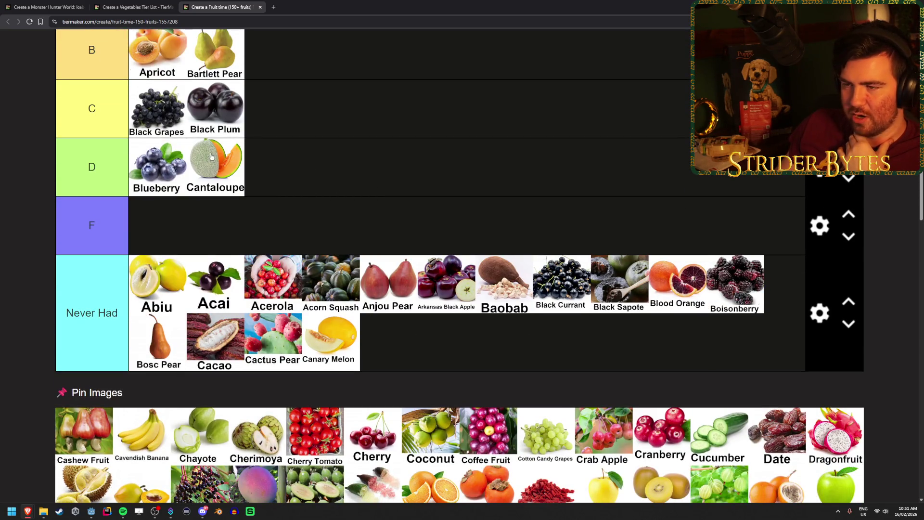
Step: Put Cashew Fruit, Chayote and Cherimoya in Never Had and rank Cavendish Banana in S
{"action": "scroll", "coordinate": [347, 220], "scroll_direction": "down", "scroll_amount": 2}
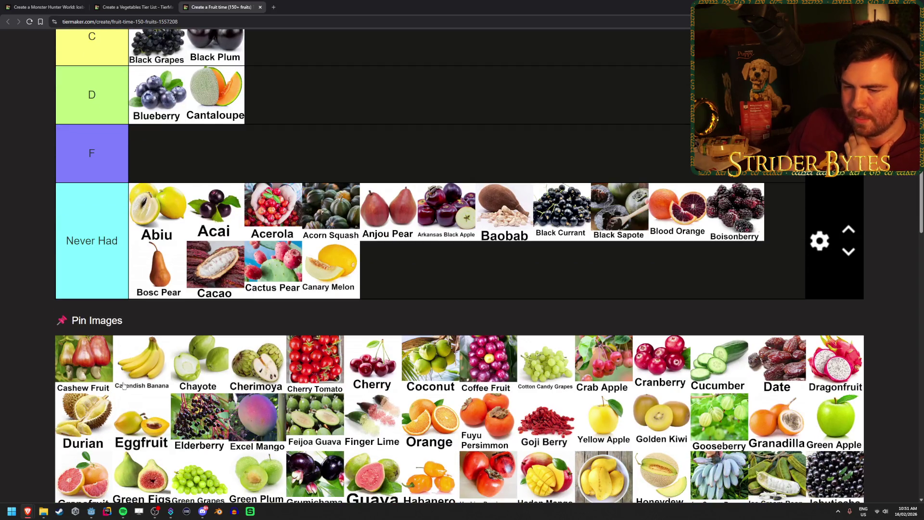
{"action": "left_click_drag", "start_coordinate": [75, 370], "coordinate": [464, 289]}
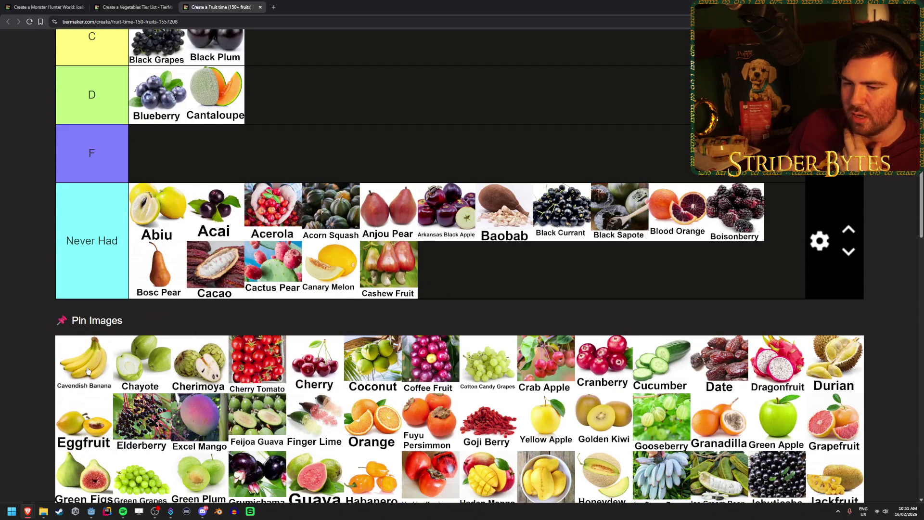
{"action": "scroll", "coordinate": [87, 371], "scroll_direction": "up", "scroll_amount": 7}
{"action": "mouse_move", "coordinate": [88, 370]}
{"action": "left_mouse_down"}
{"action": "mouse_move", "coordinate": [456, 324]}
{"action": "mouse_move", "coordinate": [509, 140]}
{"action": "left_mouse_up"}
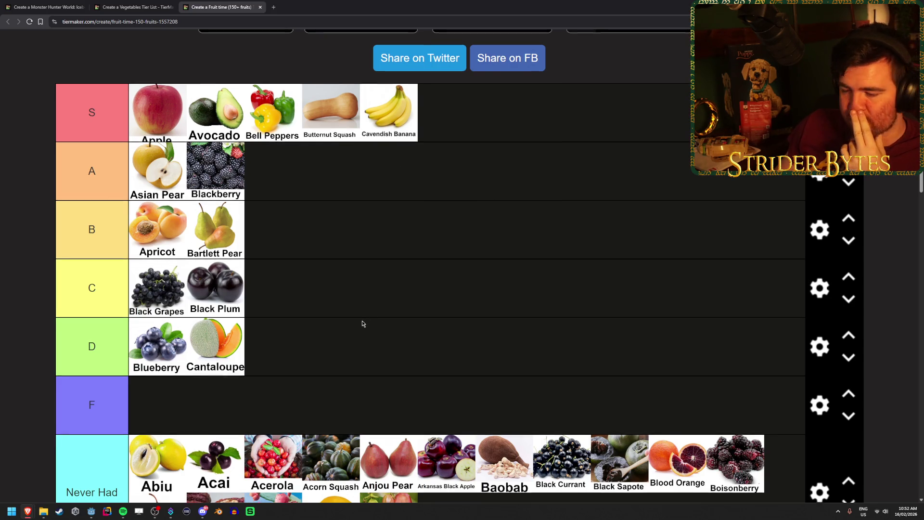
{"action": "scroll", "coordinate": [364, 323], "scroll_direction": "down", "scroll_amount": 4}
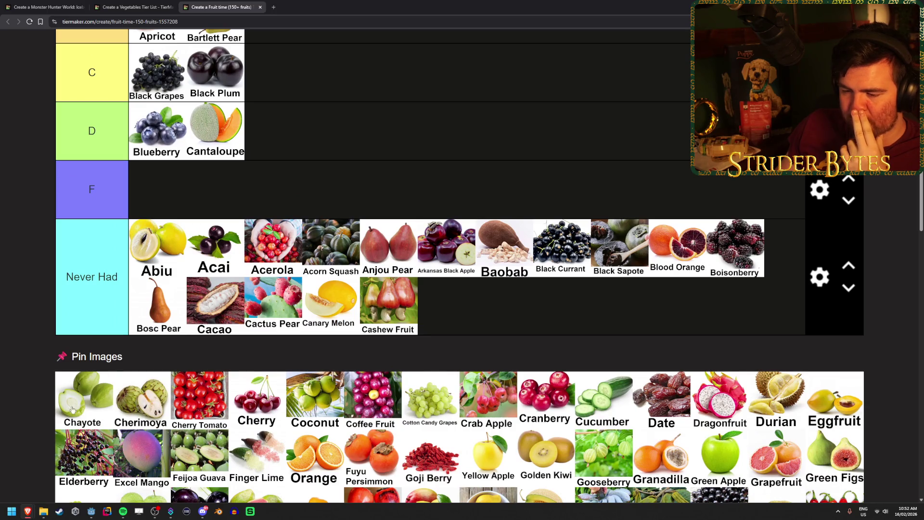
{"action": "mouse_move", "coordinate": [80, 414]}
{"action": "left_mouse_down"}
{"action": "mouse_move", "coordinate": [577, 324]}
{"action": "mouse_move", "coordinate": [195, 371]}
{"action": "mouse_move", "coordinate": [632, 311]}
{"action": "left_mouse_up"}
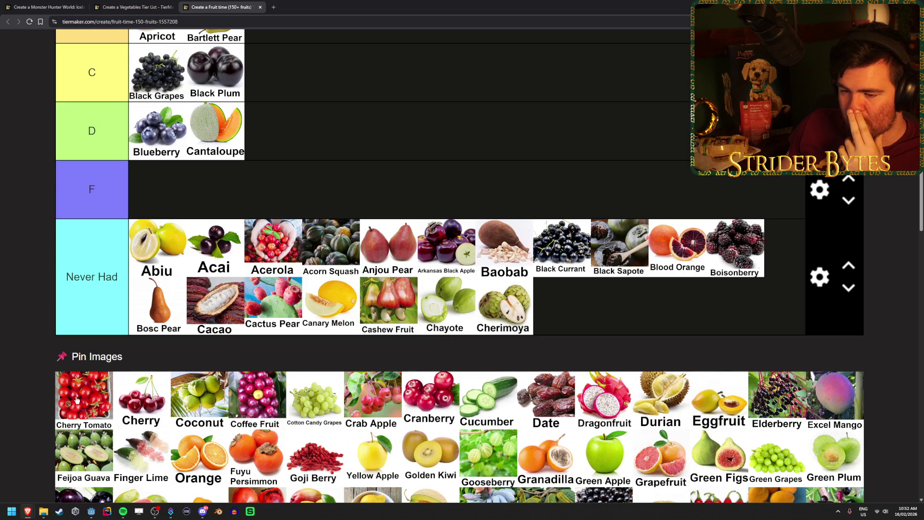
Step: Rank Cherry Tomato in A, Cherry in F, Coconut in D, and add Coffee Fruit to Never Had
{"action": "left_click_drag", "start_coordinate": [77, 399], "coordinate": [364, 166]}
{"action": "scroll", "coordinate": [111, 380], "scroll_direction": "up", "scroll_amount": 4}
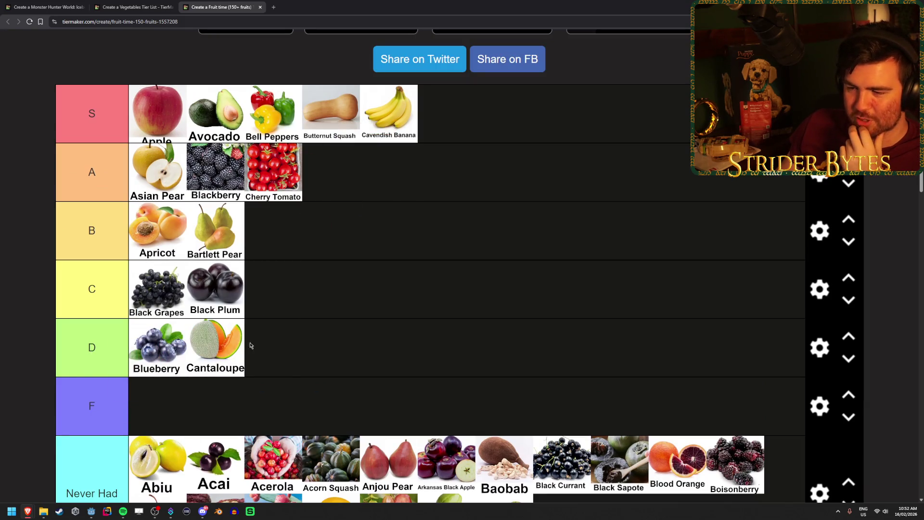
{"action": "scroll", "coordinate": [299, 351], "scroll_direction": "down", "scroll_amount": 3}
{"action": "scroll", "coordinate": [299, 351], "scroll_direction": "down", "scroll_amount": 2}
{"action": "left_click_drag", "start_coordinate": [84, 354], "coordinate": [200, 277]}
{"action": "scroll", "coordinate": [84, 354], "scroll_direction": "up", "scroll_amount": 2}
{"action": "scroll", "coordinate": [200, 277], "scroll_direction": "up", "scroll_amount": 1}
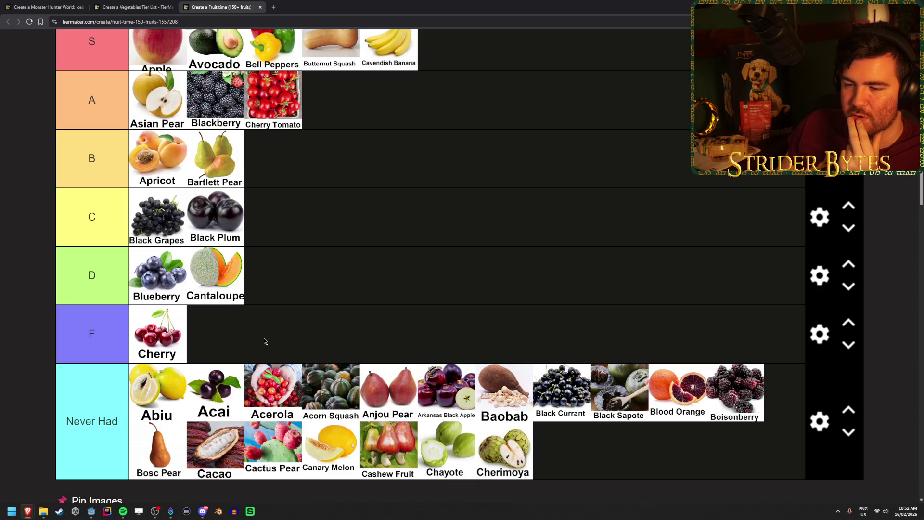
{"action": "scroll", "coordinate": [264, 341], "scroll_direction": "down", "scroll_amount": 3}
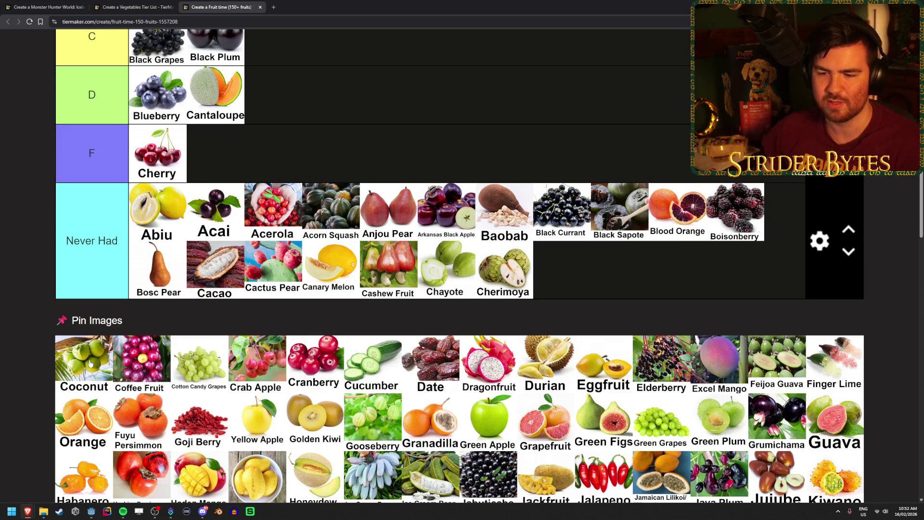
{"action": "left_click_drag", "start_coordinate": [85, 371], "coordinate": [344, 91]}
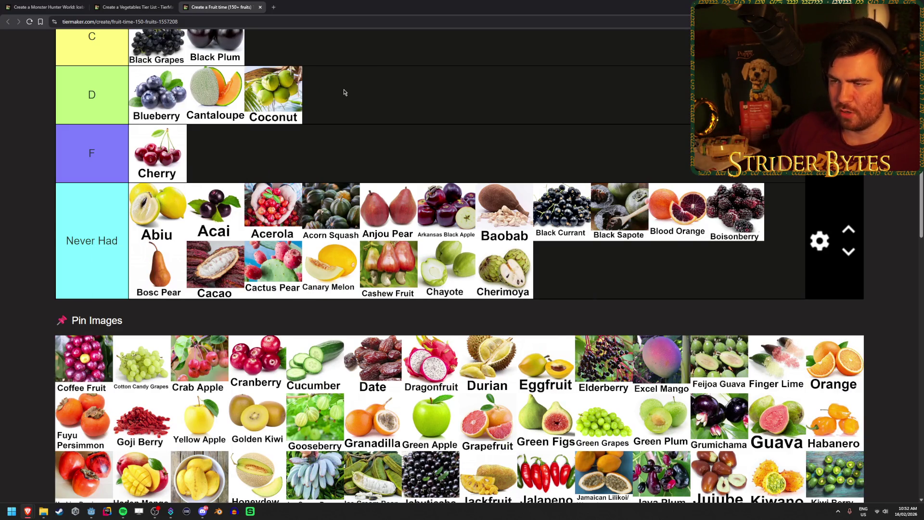
{"action": "mouse_move", "coordinate": [68, 372]}
{"action": "left_mouse_down"}
{"action": "mouse_move", "coordinate": [267, 322]}
{"action": "mouse_move", "coordinate": [701, 272]}
{"action": "left_mouse_up"}
Step: Rank Cotton Candy Grapes in S and send Crab Apple and Cranberry to Never Had
{"action": "scroll", "coordinate": [85, 307], "scroll_direction": "down", "scroll_amount": 2}
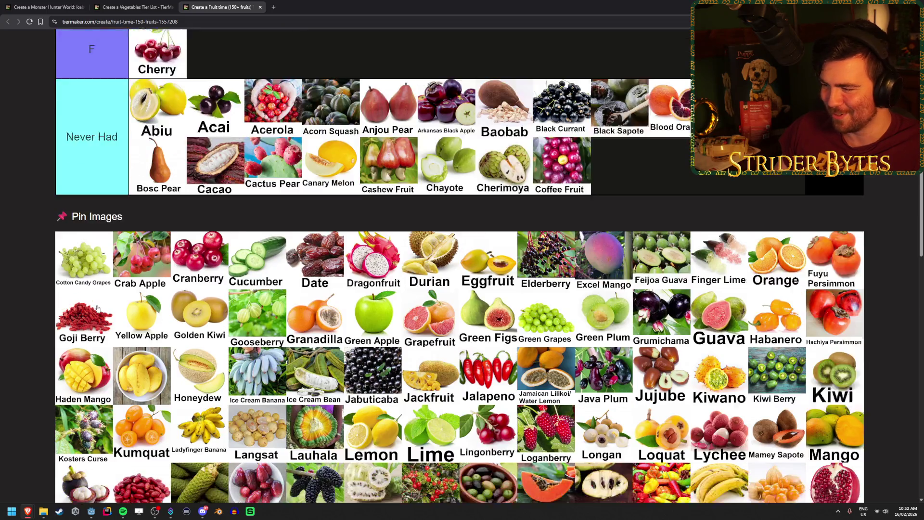
{"action": "scroll", "coordinate": [97, 308], "scroll_direction": "down", "scroll_amount": 2}
{"action": "scroll", "coordinate": [97, 308], "scroll_direction": "up", "scroll_amount": 3}
{"action": "mouse_move", "coordinate": [68, 285]}
{"action": "left_mouse_down"}
{"action": "mouse_move", "coordinate": [106, 269]}
{"action": "mouse_move", "coordinate": [445, 395]}
{"action": "mouse_move", "coordinate": [288, 482]}
{"action": "mouse_move", "coordinate": [256, 459]}
{"action": "mouse_move", "coordinate": [554, 108]}
{"action": "mouse_move", "coordinate": [447, 115]}
{"action": "left_mouse_up"}
{"action": "scroll", "coordinate": [106, 270], "scroll_direction": "up", "scroll_amount": 4}
{"action": "scroll", "coordinate": [255, 460], "scroll_direction": "up", "scroll_amount": 2}
{"action": "scroll", "coordinate": [441, 137], "scroll_direction": "up", "scroll_amount": 1}
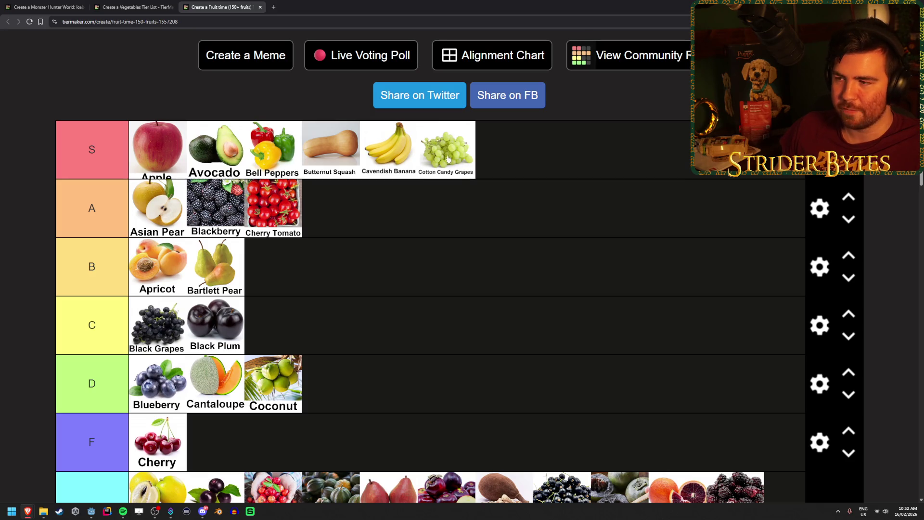
{"action": "scroll", "coordinate": [463, 249], "scroll_direction": "down", "scroll_amount": 6}
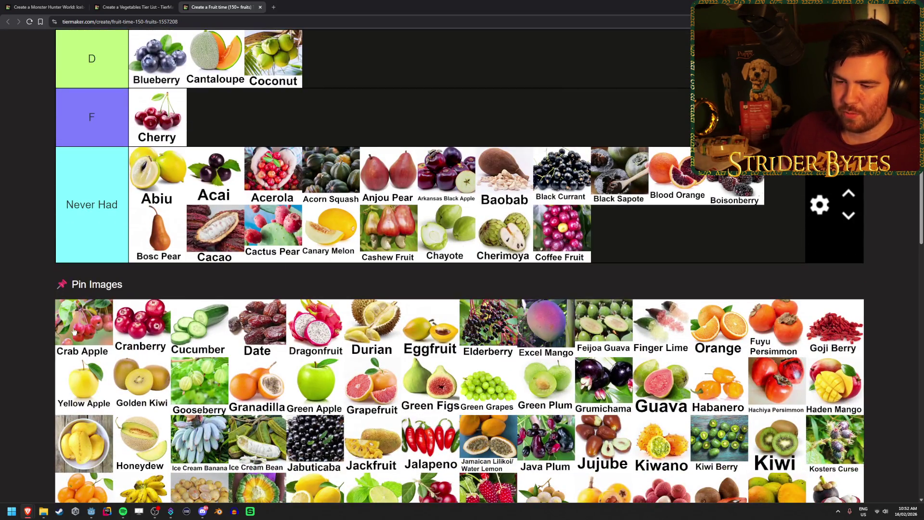
{"action": "double_click", "coordinate": [102, 312]}
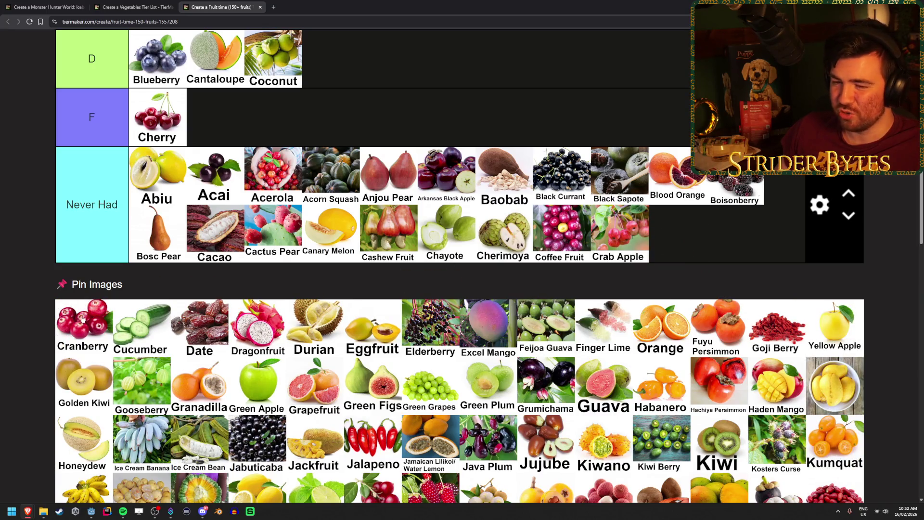
{"action": "double_click", "coordinate": [77, 330]}
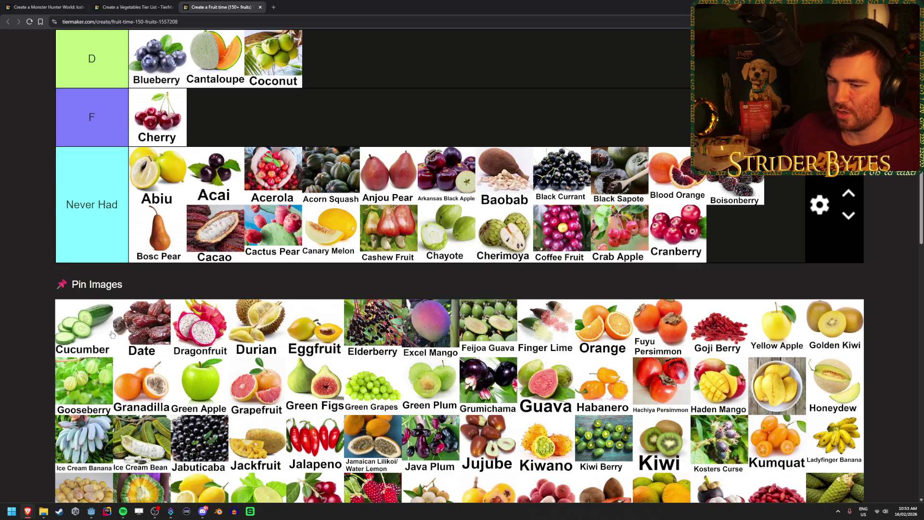
Step: Place Cucumber and Date in the C tier
{"action": "scroll", "coordinate": [88, 423], "scroll_direction": "up", "scroll_amount": 2}
{"action": "scroll", "coordinate": [88, 422], "scroll_direction": "up", "scroll_amount": 1}
{"action": "scroll", "coordinate": [80, 427], "scroll_direction": "up", "scroll_amount": 2}
{"action": "mouse_move", "coordinate": [72, 447]}
{"action": "left_mouse_down"}
{"action": "mouse_move", "coordinate": [80, 426]}
{"action": "mouse_move", "coordinate": [313, 162]}
{"action": "mouse_move", "coordinate": [308, 167]}
{"action": "left_mouse_up"}
{"action": "scroll", "coordinate": [313, 221], "scroll_direction": "up", "scroll_amount": 2}
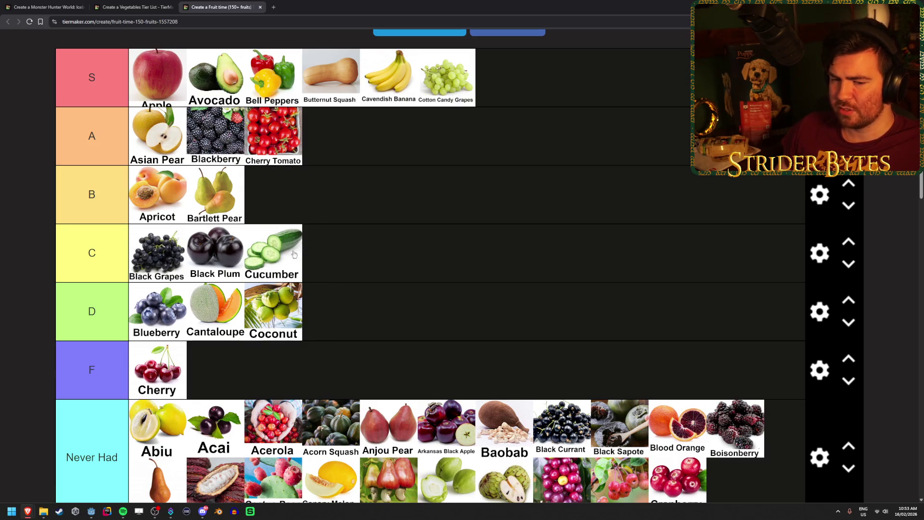
{"action": "scroll", "coordinate": [344, 306], "scroll_direction": "down", "scroll_amount": 5}
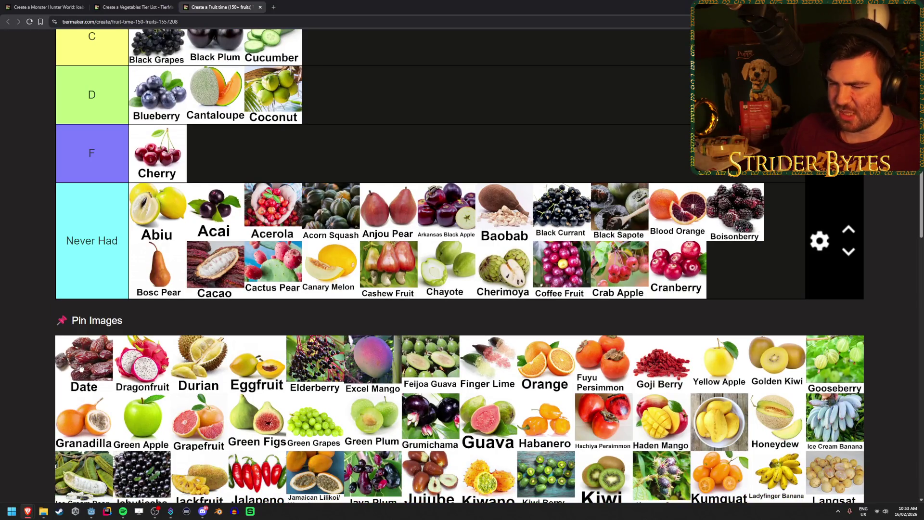
{"action": "scroll", "coordinate": [88, 371], "scroll_direction": "up", "scroll_amount": 1}
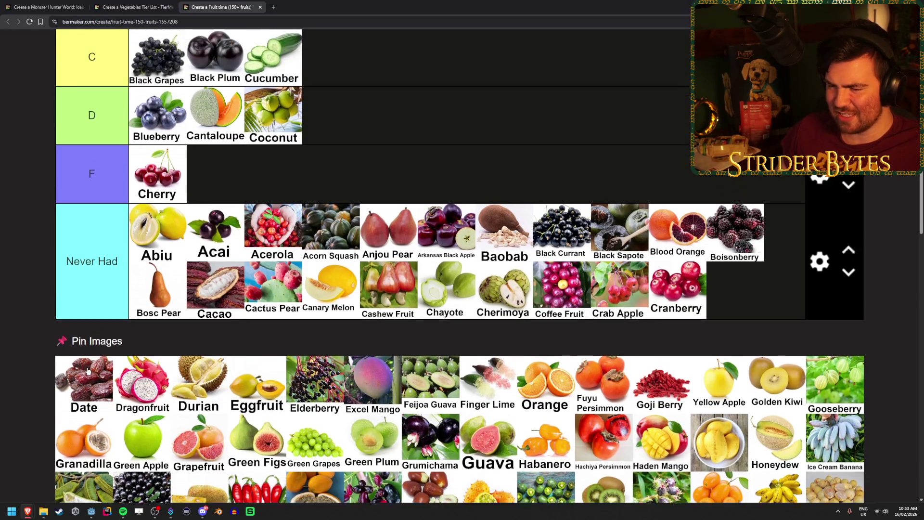
{"action": "mouse_move", "coordinate": [86, 408]}
{"action": "left_mouse_down"}
{"action": "mouse_move", "coordinate": [41, 409]}
{"action": "mouse_move", "coordinate": [114, 415]}
{"action": "mouse_move", "coordinate": [380, 150]}
{"action": "left_mouse_up"}
{"action": "scroll", "coordinate": [114, 415], "scroll_direction": "up", "scroll_amount": 1}
{"action": "scroll", "coordinate": [114, 415], "scroll_direction": "up", "scroll_amount": 1}
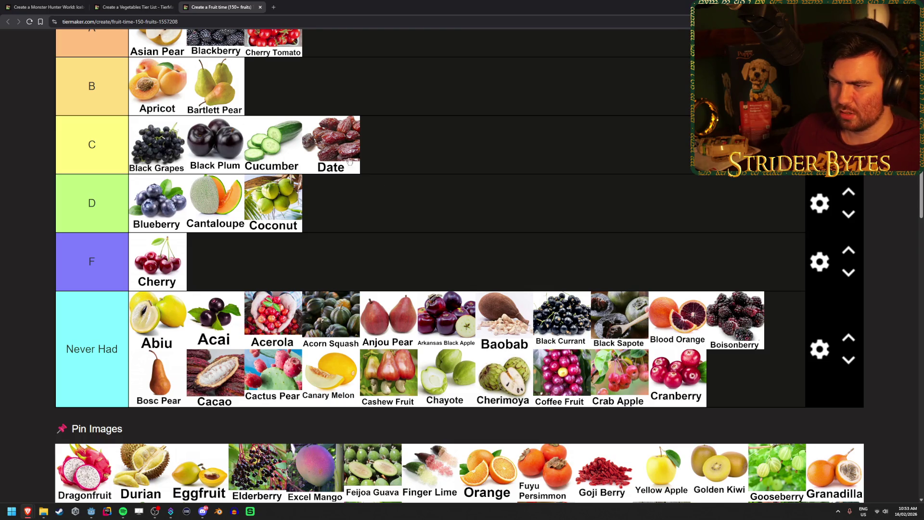
{"action": "scroll", "coordinate": [376, 216], "scroll_direction": "up", "scroll_amount": 3}
{"action": "scroll", "coordinate": [440, 225], "scroll_direction": "down", "scroll_amount": 7}
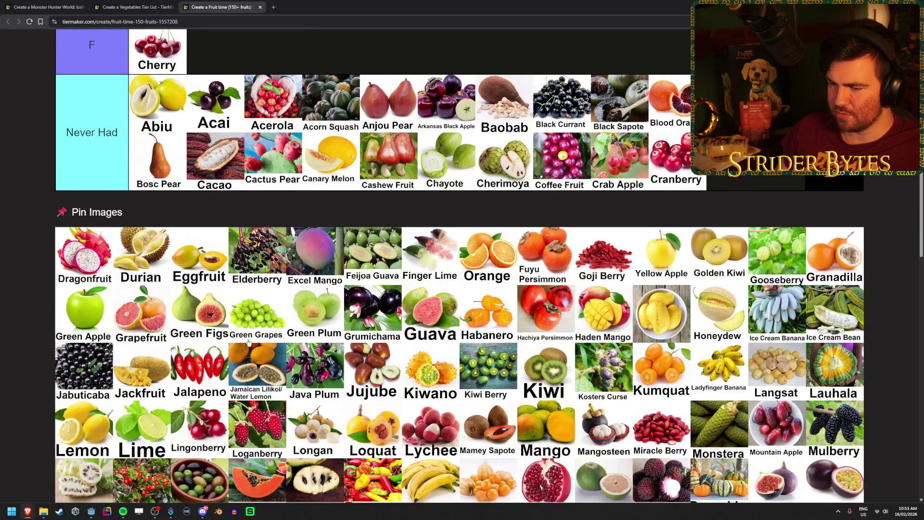
{"action": "scroll", "coordinate": [249, 341], "scroll_direction": "up", "scroll_amount": 8}
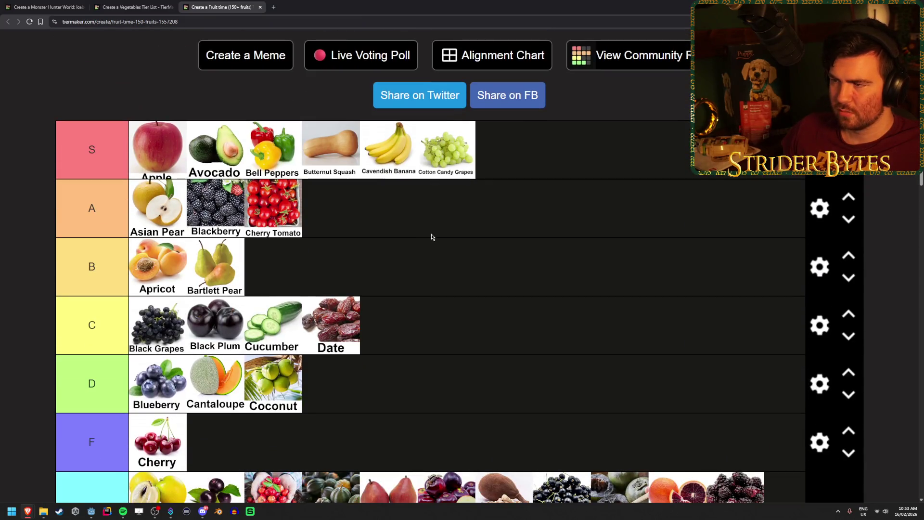
{"action": "scroll", "coordinate": [432, 237], "scroll_direction": "down", "scroll_amount": 8}
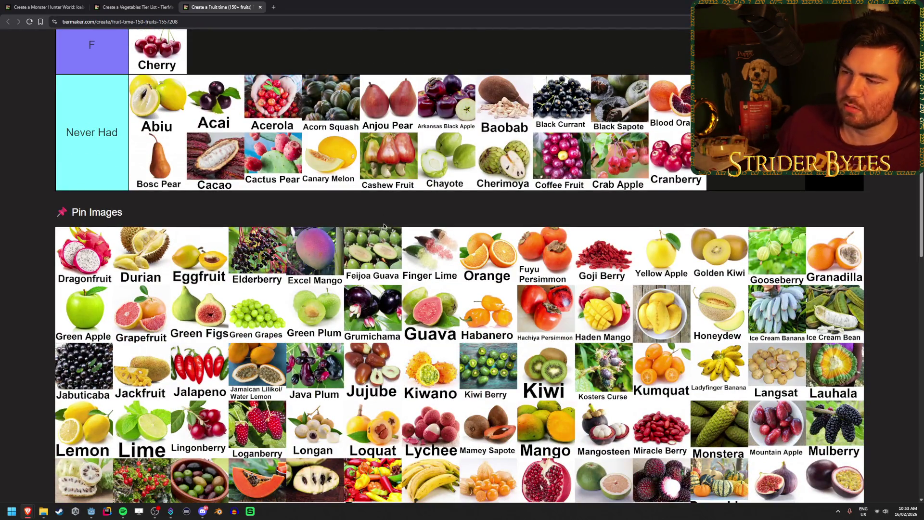
Step: Add Dragonfruit, Durian, Eggfruit and Elderberry to the Never Had row
{"action": "mouse_move", "coordinate": [85, 255]}
{"action": "left_mouse_down"}
{"action": "mouse_move", "coordinate": [797, 192]}
{"action": "mouse_move", "coordinate": [761, 177]}
{"action": "left_mouse_up"}
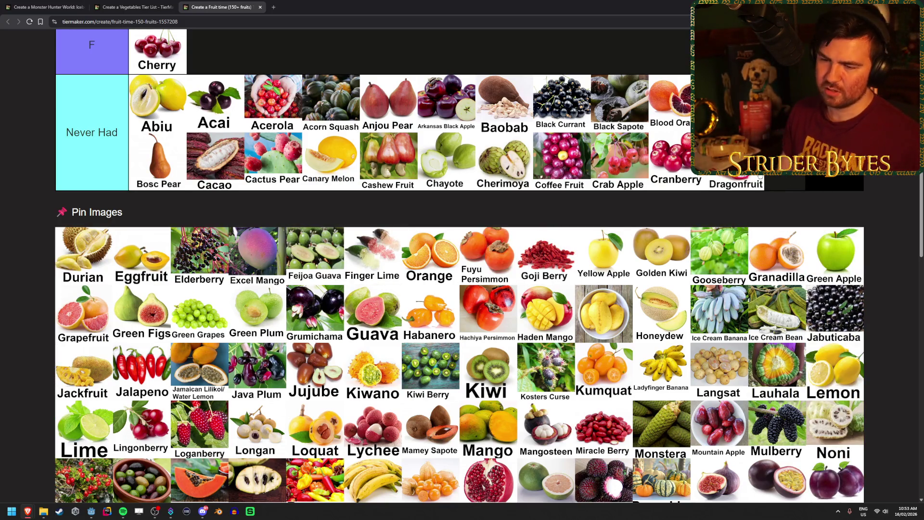
{"action": "mouse_move", "coordinate": [83, 248]}
{"action": "left_mouse_down"}
{"action": "mouse_move", "coordinate": [238, 225]}
{"action": "mouse_move", "coordinate": [163, 188]}
{"action": "left_mouse_up"}
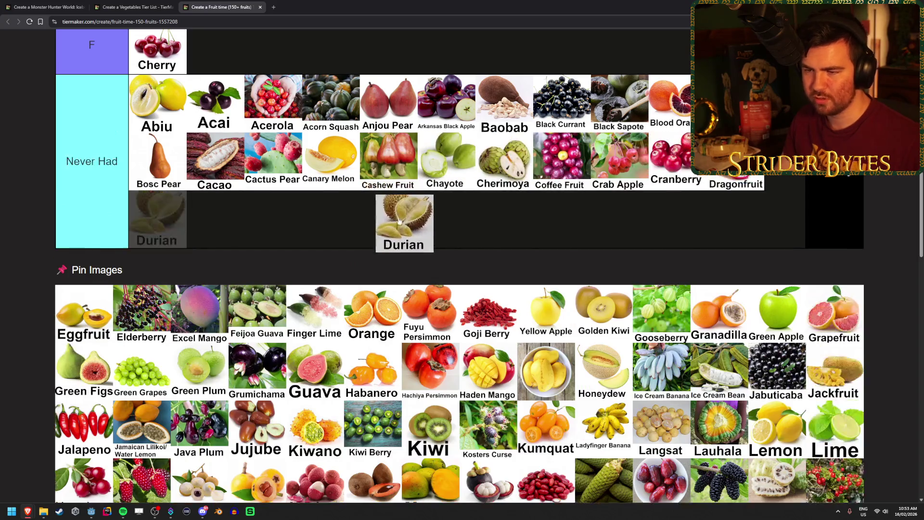
{"action": "mouse_move", "coordinate": [85, 311]}
{"action": "left_mouse_down"}
{"action": "mouse_move", "coordinate": [159, 289]}
{"action": "mouse_move", "coordinate": [300, 224]}
{"action": "left_mouse_up"}
{"action": "mouse_move", "coordinate": [84, 317]}
{"action": "left_mouse_down"}
{"action": "mouse_move", "coordinate": [421, 233]}
{"action": "mouse_move", "coordinate": [392, 229]}
{"action": "left_mouse_up"}
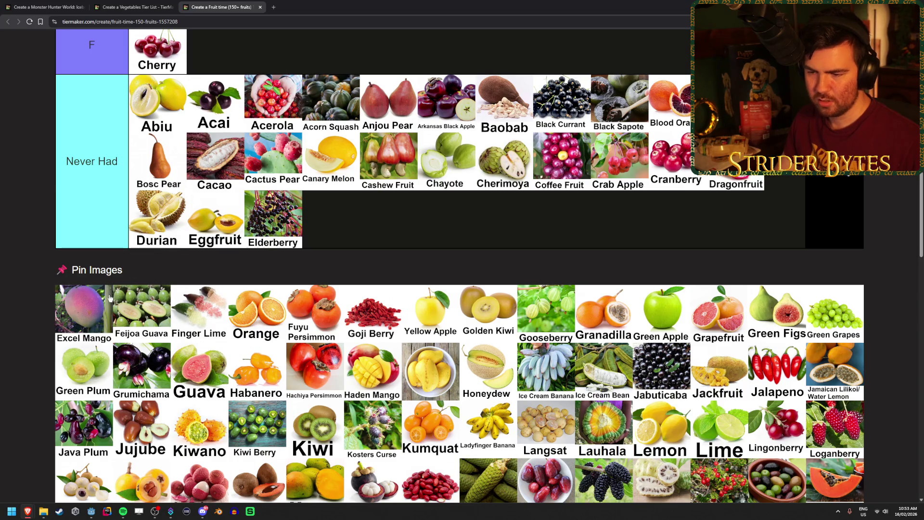
Step: Place Excel Mango and then Feijoa Guava after Elderberry in Never Had
{"action": "scroll", "coordinate": [110, 298], "scroll_direction": "down", "scroll_amount": 2}
{"action": "scroll", "coordinate": [105, 188], "scroll_direction": "down", "scroll_amount": 1}
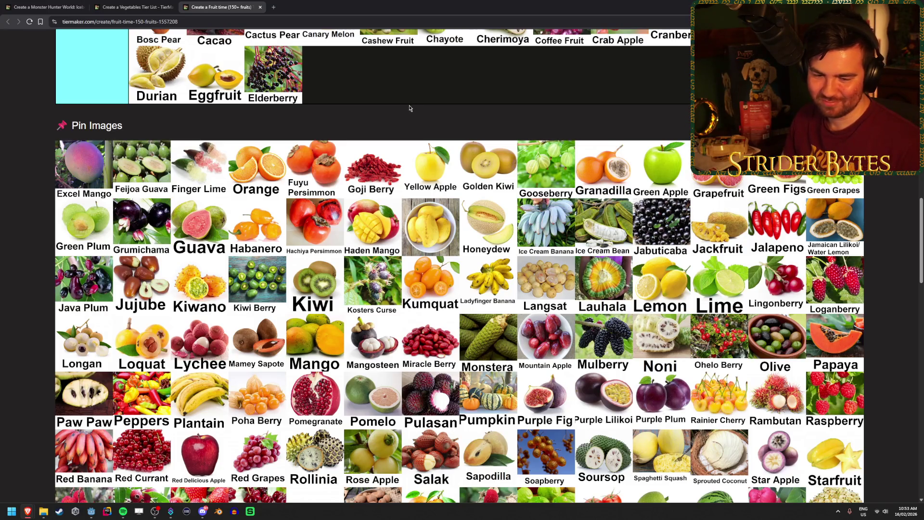
{"action": "scroll", "coordinate": [456, 244], "scroll_direction": "up", "scroll_amount": 5}
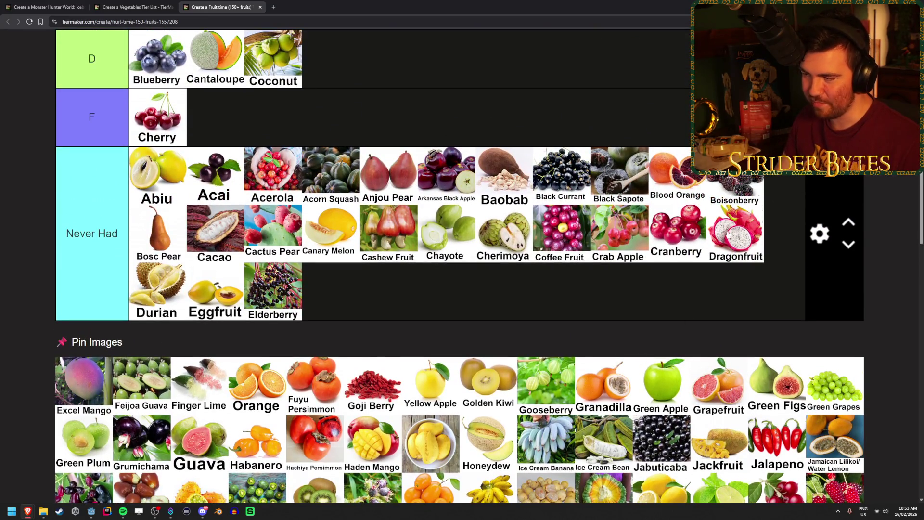
{"action": "scroll", "coordinate": [435, 247], "scroll_direction": "down", "scroll_amount": 1}
{"action": "scroll", "coordinate": [419, 221], "scroll_direction": "down", "scroll_amount": 2}
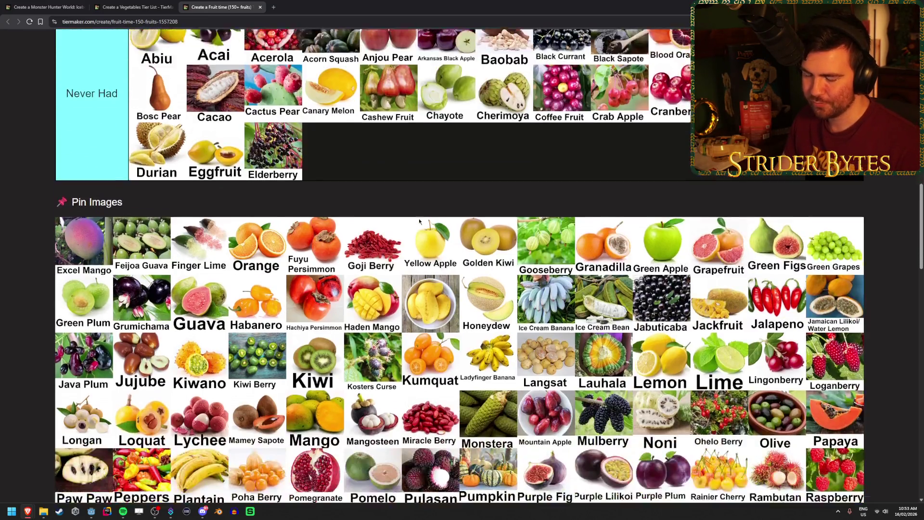
{"action": "scroll", "coordinate": [419, 219], "scroll_direction": "down", "scroll_amount": 2}
{"action": "scroll", "coordinate": [419, 219], "scroll_direction": "down", "scroll_amount": 2}
{"action": "scroll", "coordinate": [674, 236], "scroll_direction": "up", "scroll_amount": 4}
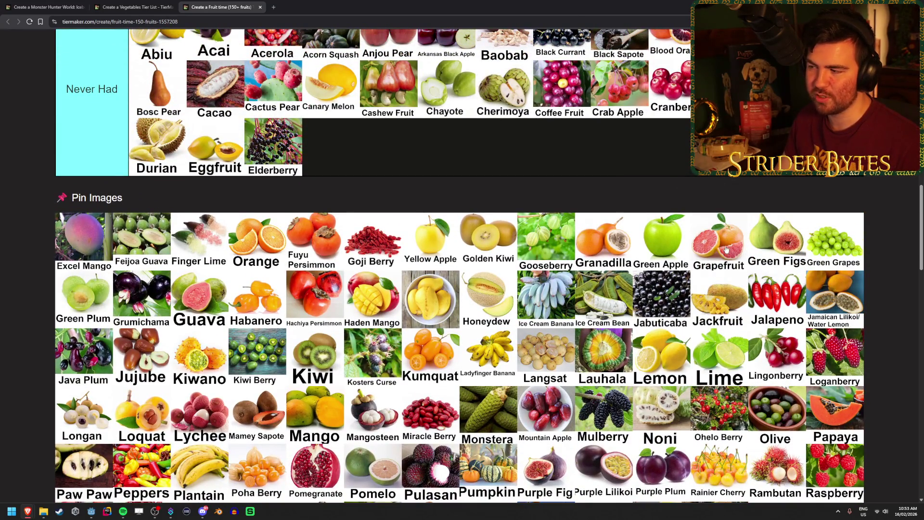
{"action": "scroll", "coordinate": [546, 252], "scroll_direction": "down", "scroll_amount": 4}
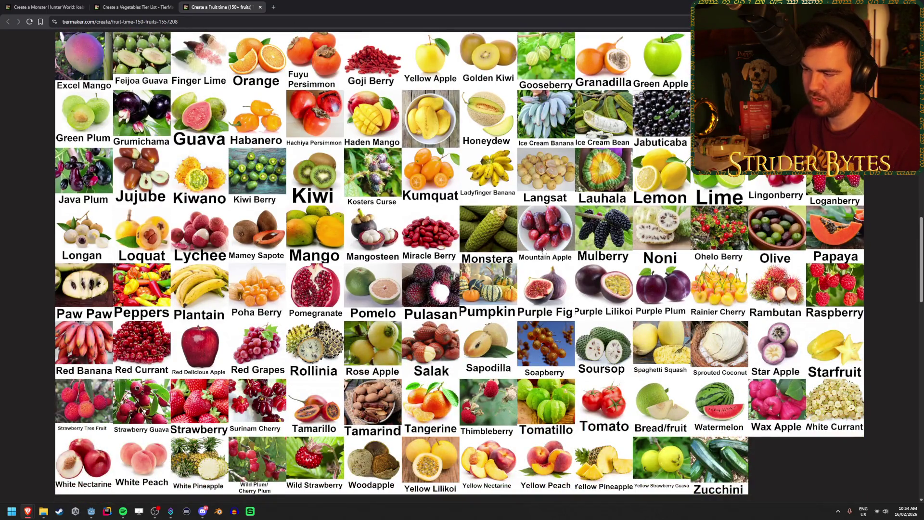
{"action": "scroll", "coordinate": [545, 250], "scroll_direction": "up", "scroll_amount": 4}
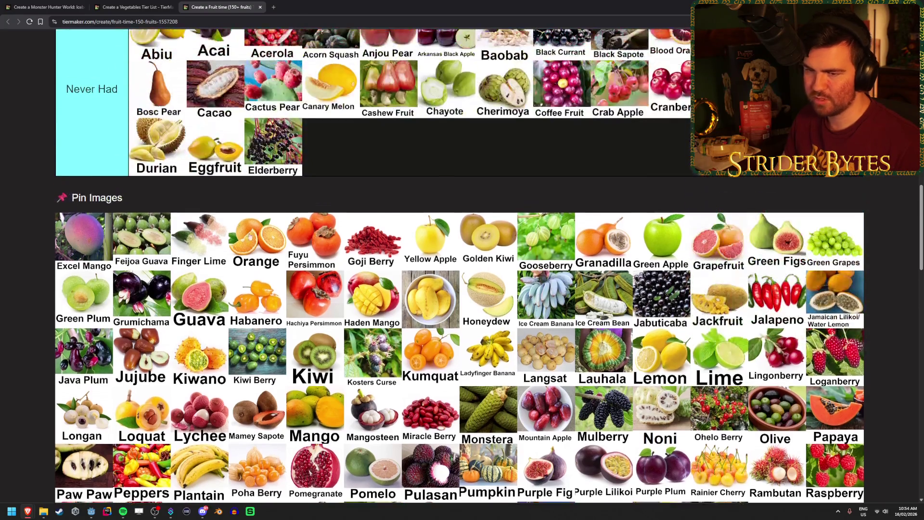
{"action": "scroll", "coordinate": [145, 212], "scroll_direction": "down", "scroll_amount": 4}
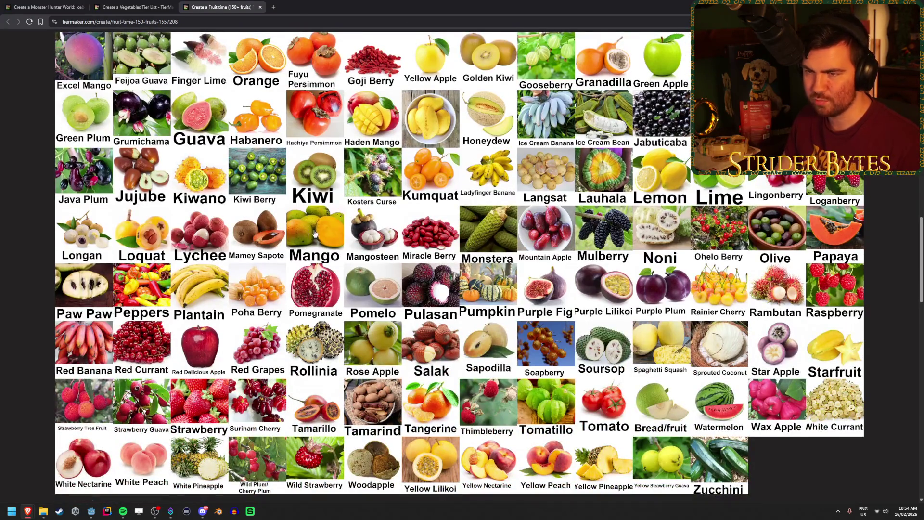
{"action": "scroll", "coordinate": [314, 234], "scroll_direction": "up", "scroll_amount": 4}
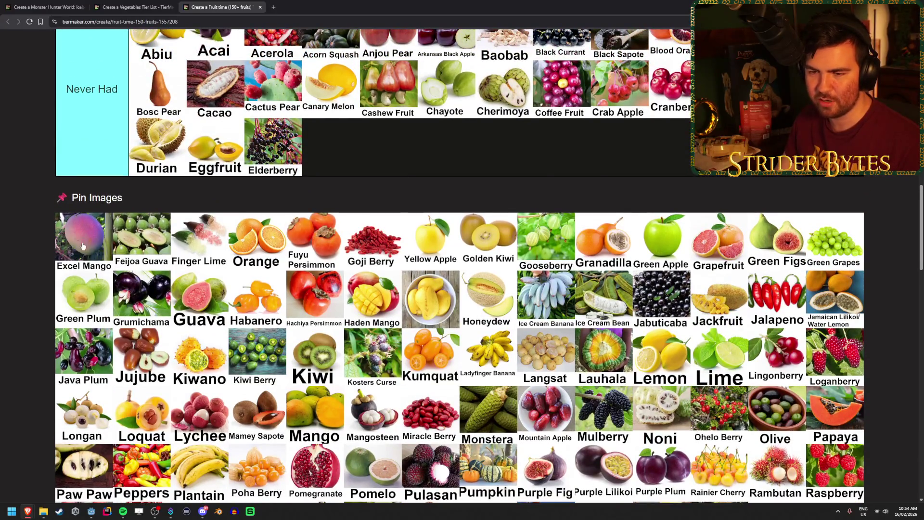
{"action": "scroll", "coordinate": [82, 243], "scroll_direction": "up", "scroll_amount": 1}
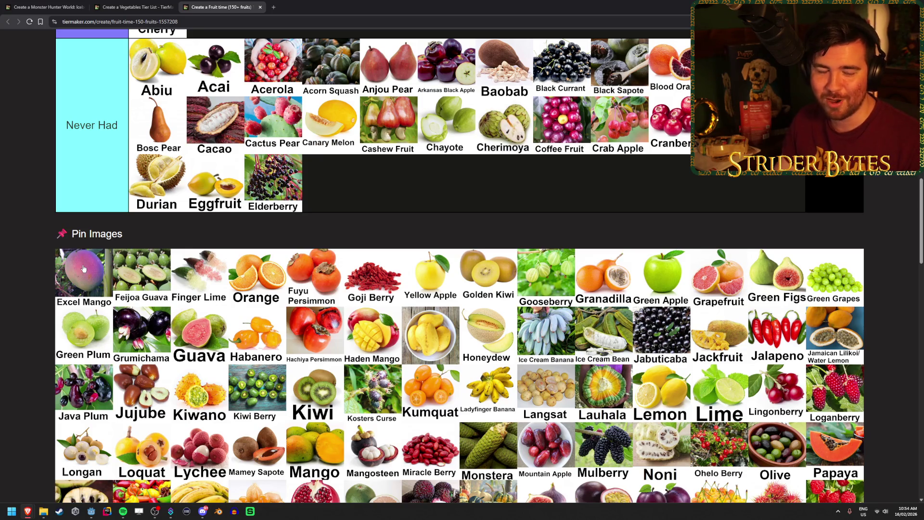
{"action": "scroll", "coordinate": [83, 300], "scroll_direction": "up", "scroll_amount": 1}
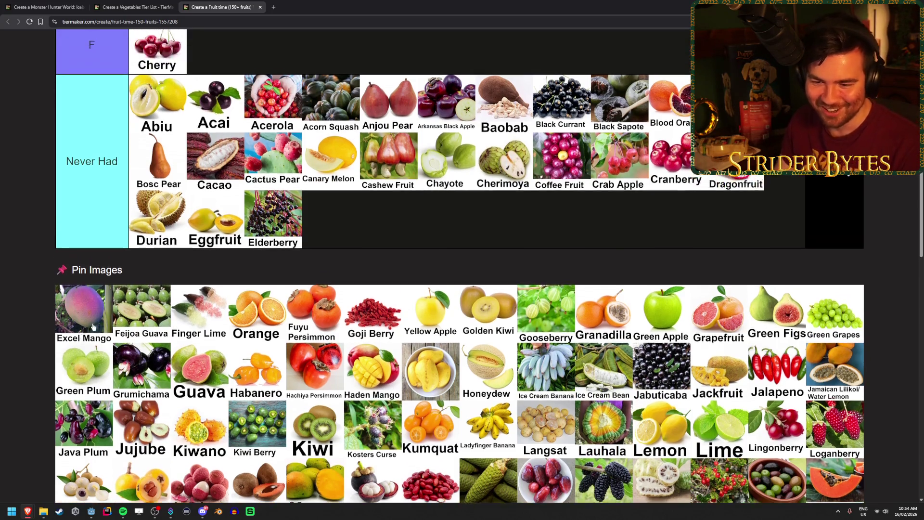
{"action": "left_click_drag", "start_coordinate": [84, 315], "coordinate": [344, 252]}
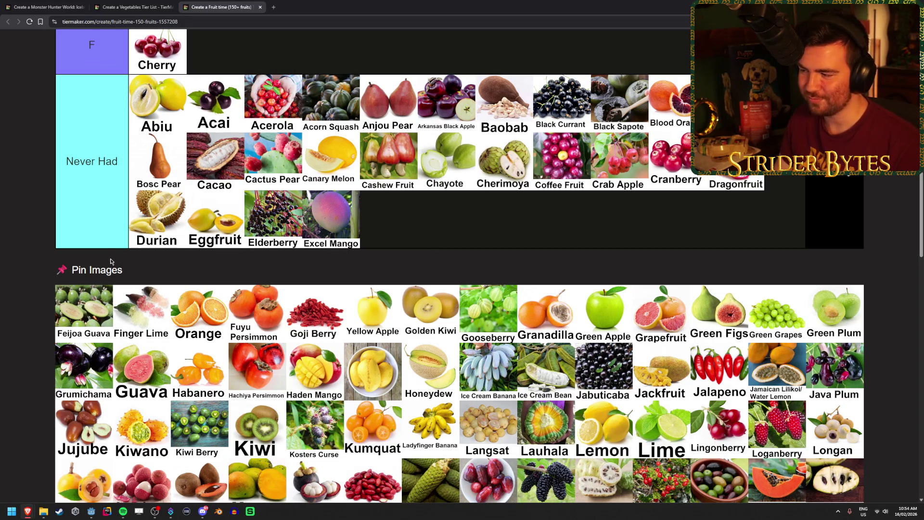
{"action": "scroll", "coordinate": [87, 294], "scroll_direction": "down", "scroll_amount": 1}
{"action": "scroll", "coordinate": [76, 312], "scroll_direction": "up", "scroll_amount": 1}
{"action": "mouse_move", "coordinate": [76, 313]}
{"action": "left_mouse_down"}
{"action": "mouse_move", "coordinate": [460, 237]}
{"action": "mouse_move", "coordinate": [409, 231]}
{"action": "left_mouse_up"}
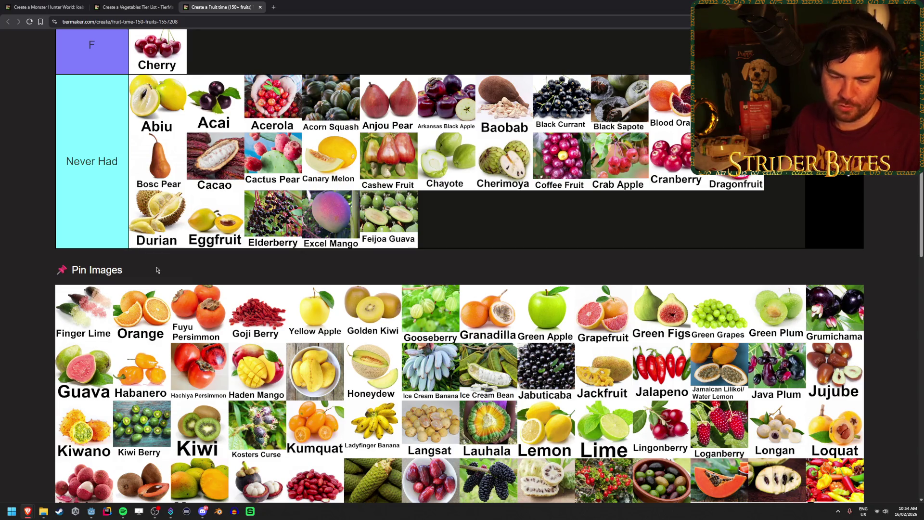
{"action": "scroll", "coordinate": [163, 275], "scroll_direction": "down", "scroll_amount": 2}
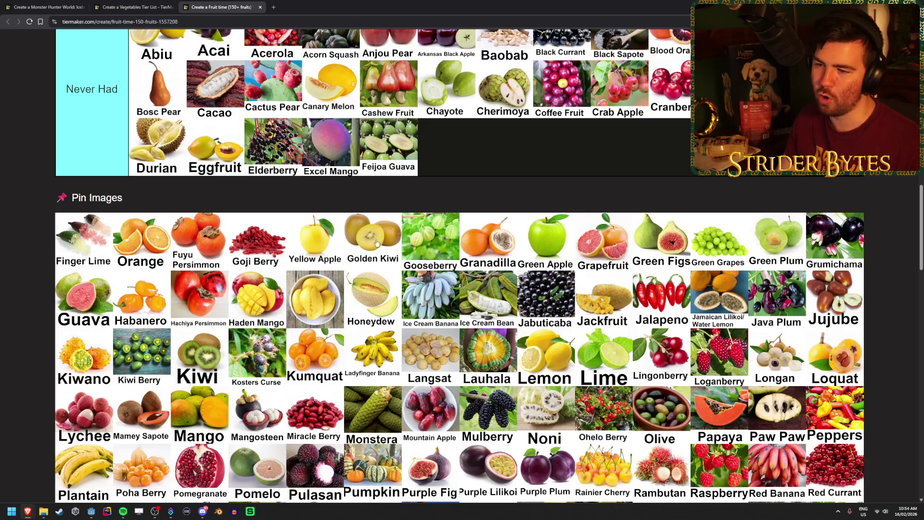
Step: Add Finger Lime to Never Had and rank Orange in the S tier
{"action": "scroll", "coordinate": [99, 301], "scroll_direction": "up", "scroll_amount": 2}
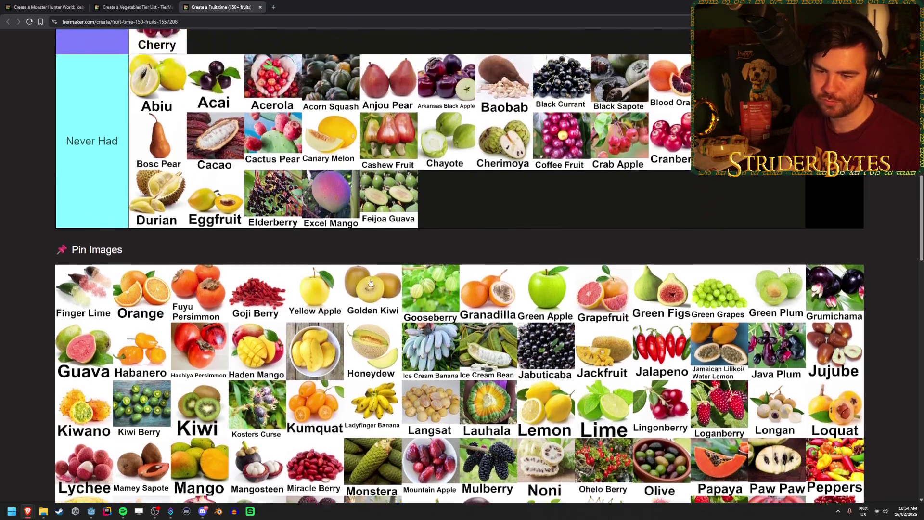
{"action": "mouse_move", "coordinate": [99, 301]}
{"action": "left_mouse_down"}
{"action": "mouse_move", "coordinate": [462, 265]}
{"action": "mouse_move", "coordinate": [462, 207]}
{"action": "left_mouse_up"}
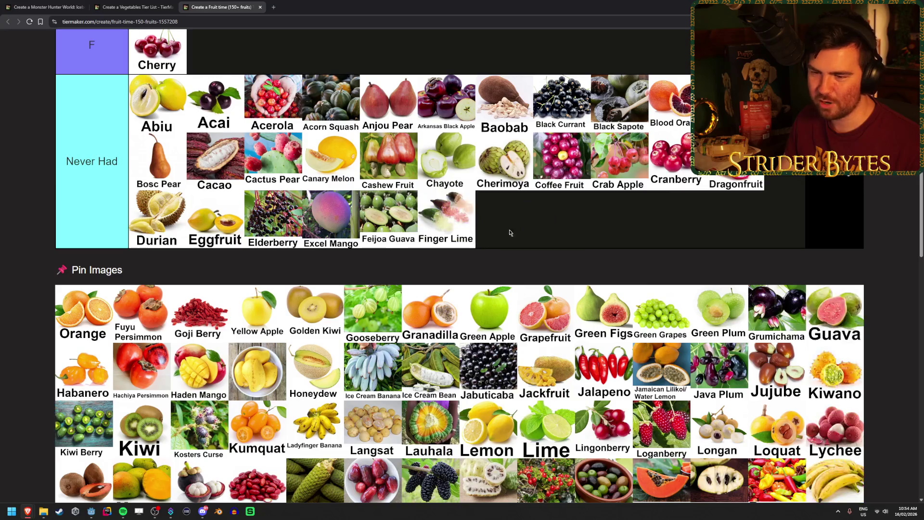
{"action": "scroll", "coordinate": [64, 382], "scroll_direction": "up", "scroll_amount": 2}
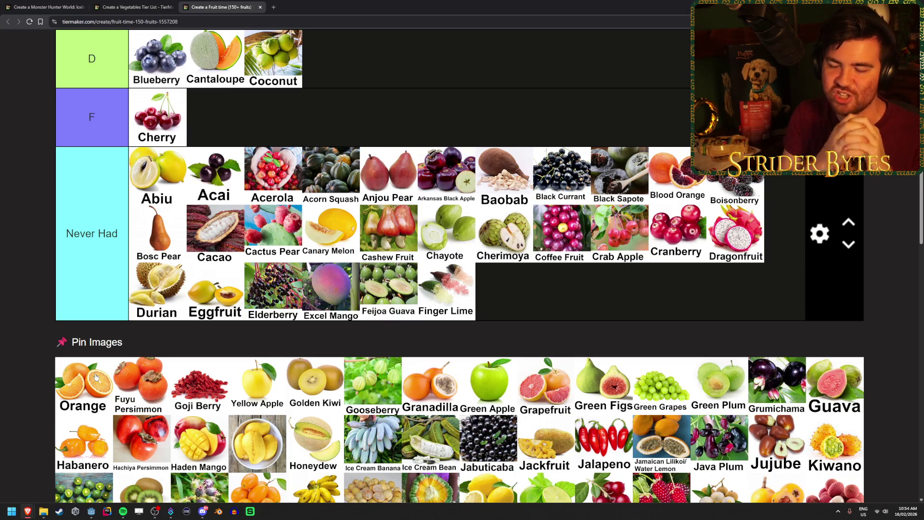
{"action": "mouse_move", "coordinate": [95, 377]}
{"action": "left_mouse_down"}
{"action": "mouse_move", "coordinate": [227, 318]}
{"action": "mouse_move", "coordinate": [485, 232]}
{"action": "mouse_move", "coordinate": [539, 169]}
{"action": "left_mouse_up"}
Step: Add Fuyu Persimmon to Never Had and rank Goji Berry in A after Cherry Tomato
{"action": "scroll", "coordinate": [227, 318], "scroll_direction": "up", "scroll_amount": 5}
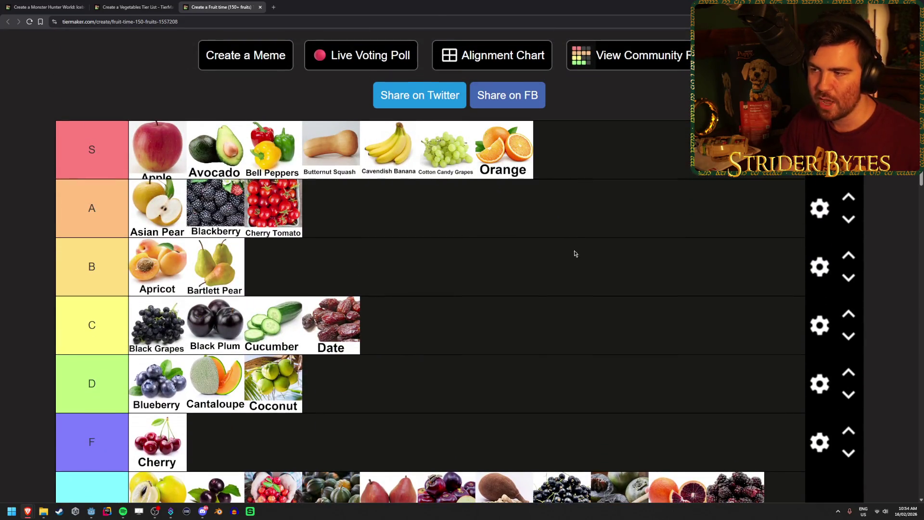
{"action": "scroll", "coordinate": [486, 318], "scroll_direction": "down", "scroll_amount": 5}
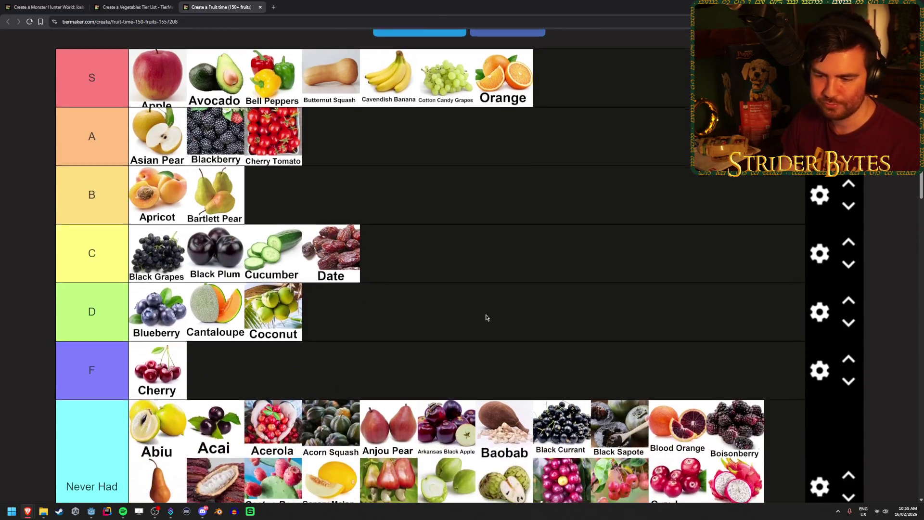
{"action": "scroll", "coordinate": [486, 318], "scroll_direction": "up", "scroll_amount": 4}
{"action": "scroll", "coordinate": [509, 87], "scroll_direction": "up", "scroll_amount": 2}
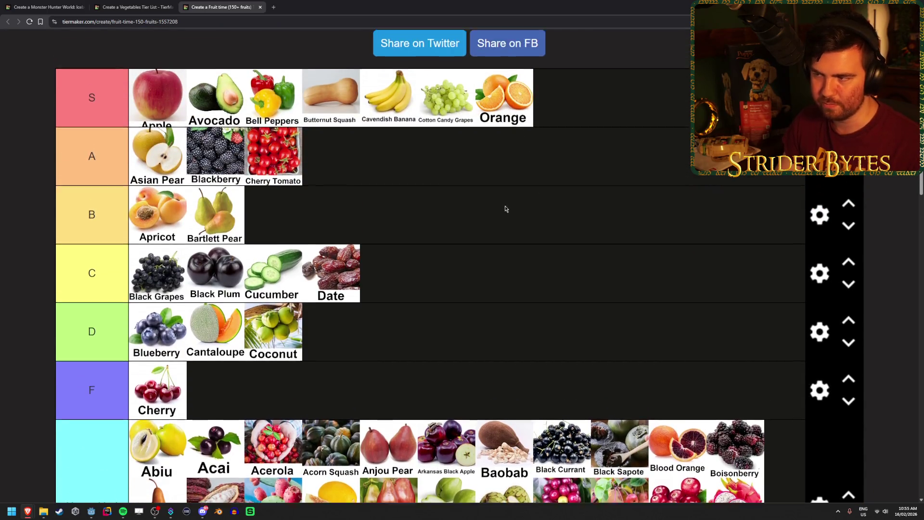
{"action": "scroll", "coordinate": [482, 271], "scroll_direction": "down", "scroll_amount": 7}
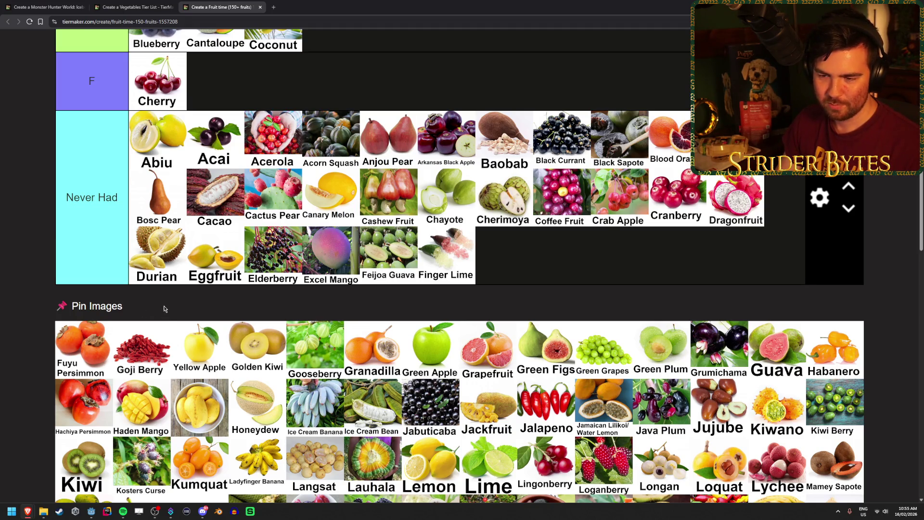
{"action": "left_click_drag", "start_coordinate": [72, 356], "coordinate": [565, 276]}
{"action": "scroll", "coordinate": [87, 334], "scroll_direction": "up", "scroll_amount": 7}
{"action": "mouse_move", "coordinate": [87, 353]}
{"action": "left_mouse_down"}
{"action": "mouse_move", "coordinate": [86, 335]}
{"action": "mouse_move", "coordinate": [106, 368]}
{"action": "mouse_move", "coordinate": [474, 186]}
{"action": "mouse_move", "coordinate": [392, 191]}
{"action": "left_mouse_up"}
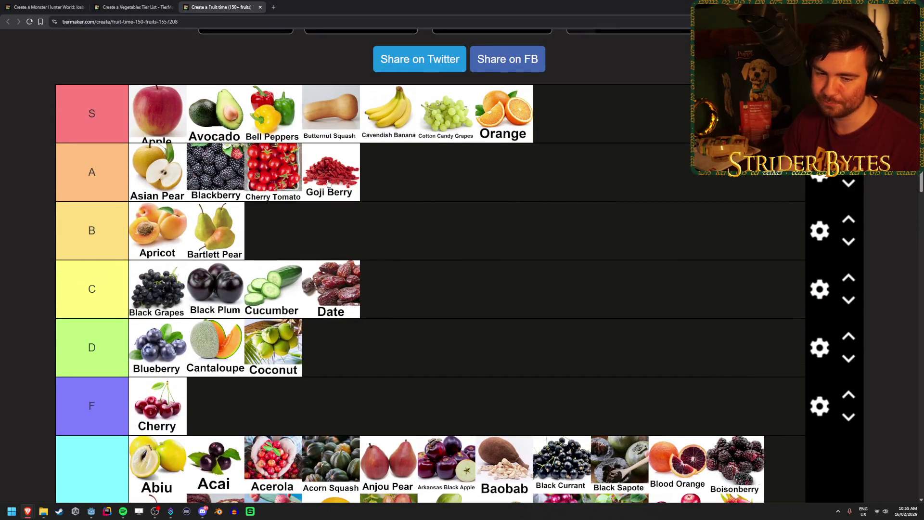
Step: Add Yellow Apple to the end of Never Had and rank Golden Kiwi in S
{"action": "scroll", "coordinate": [471, 236], "scroll_direction": "down", "scroll_amount": 1}
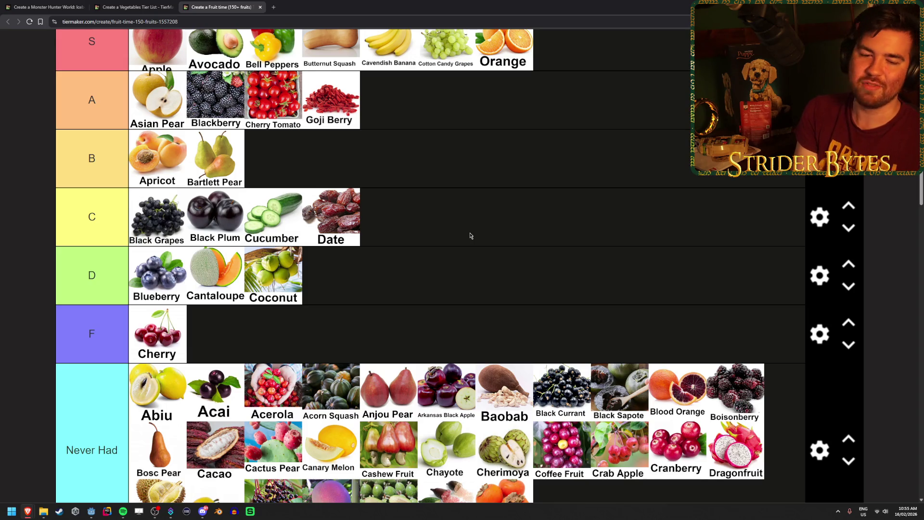
{"action": "scroll", "coordinate": [460, 204], "scroll_direction": "down", "scroll_amount": 2}
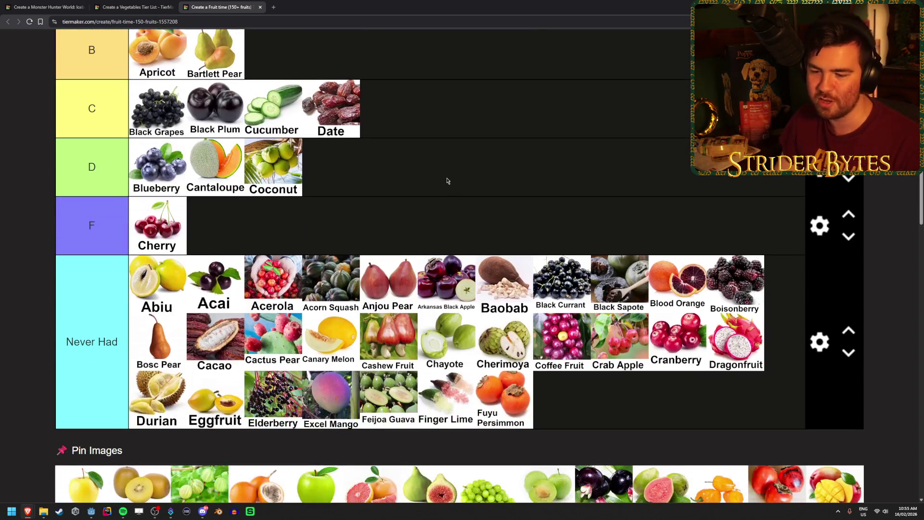
{"action": "scroll", "coordinate": [447, 181], "scroll_direction": "down", "scroll_amount": 1}
{"action": "scroll", "coordinate": [410, 181], "scroll_direction": "down", "scroll_amount": 1}
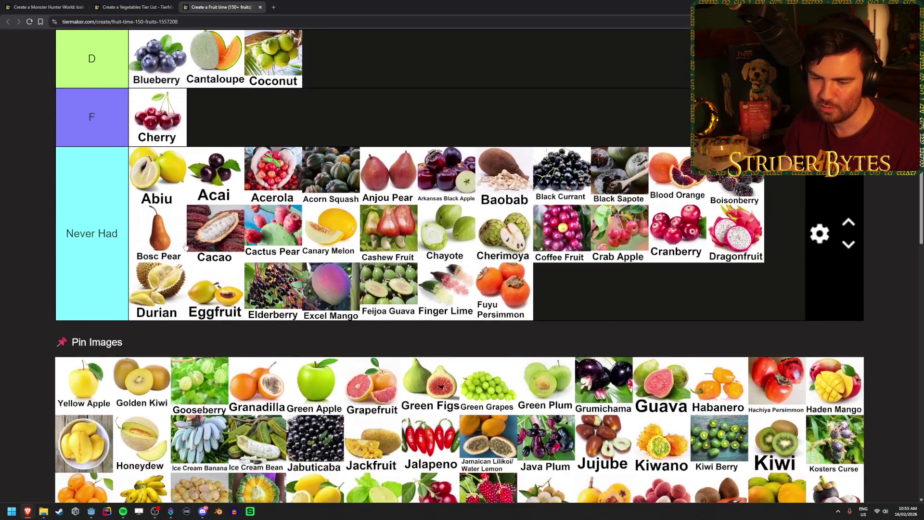
{"action": "mouse_move", "coordinate": [87, 367]}
{"action": "left_mouse_down"}
{"action": "mouse_move", "coordinate": [418, 306]}
{"action": "mouse_move", "coordinate": [688, 309]}
{"action": "left_mouse_up"}
{"action": "mouse_move", "coordinate": [84, 380]}
{"action": "left_mouse_down"}
{"action": "mouse_move", "coordinate": [140, 310]}
{"action": "mouse_move", "coordinate": [611, 264]}
{"action": "mouse_move", "coordinate": [568, 145]}
{"action": "left_mouse_up"}
Step: Add Gooseberry and Granadilla to Never Had and place Green Apple in C
{"action": "scroll", "coordinate": [611, 264], "scroll_direction": "up", "scroll_amount": 6}
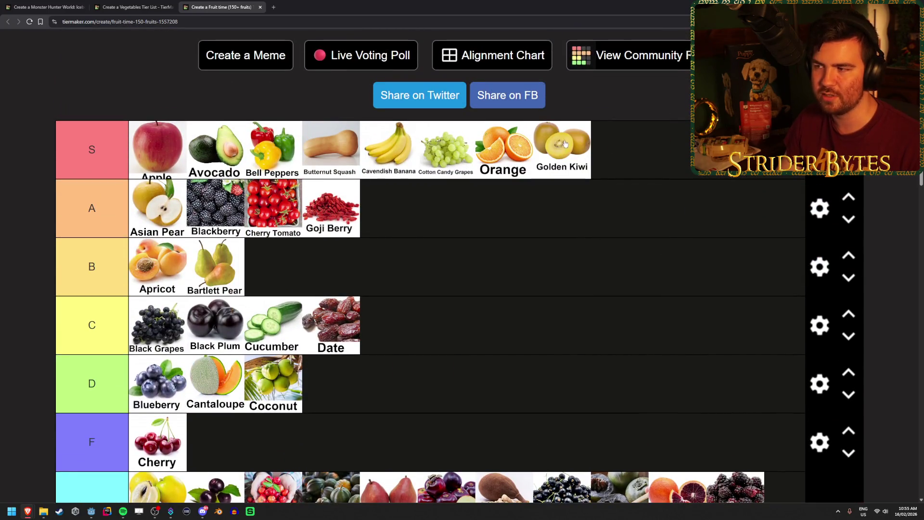
{"action": "scroll", "coordinate": [557, 206], "scroll_direction": "down", "scroll_amount": 6}
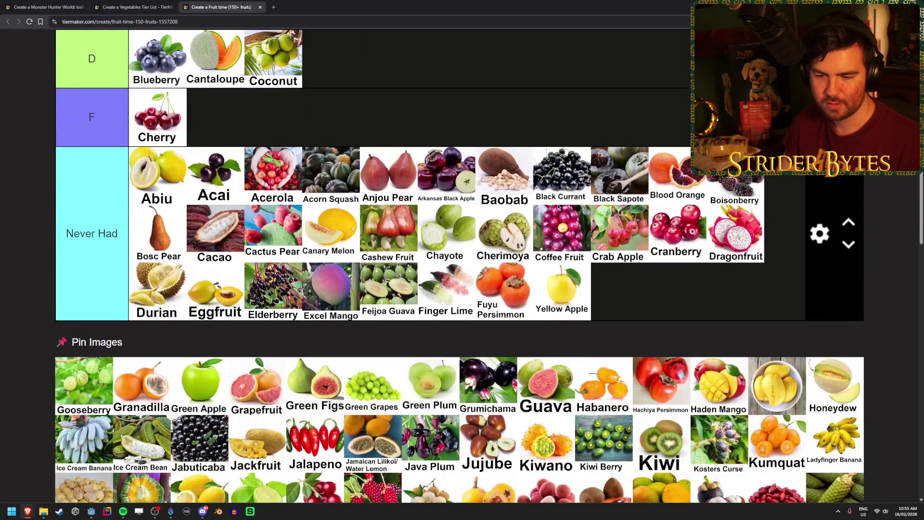
{"action": "scroll", "coordinate": [558, 207], "scroll_direction": "down", "scroll_amount": 1}
{"action": "left_click_drag", "start_coordinate": [85, 349], "coordinate": [732, 263]}
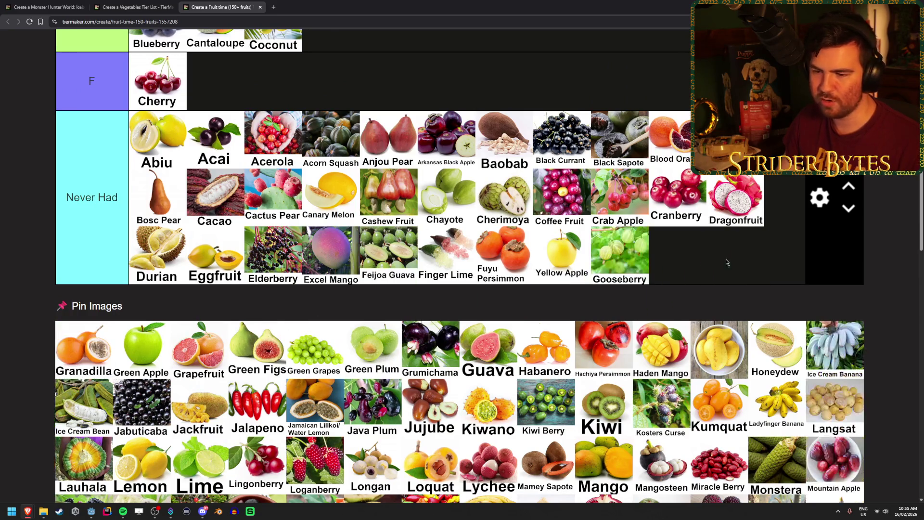
{"action": "left_click_drag", "start_coordinate": [69, 359], "coordinate": [737, 248]}
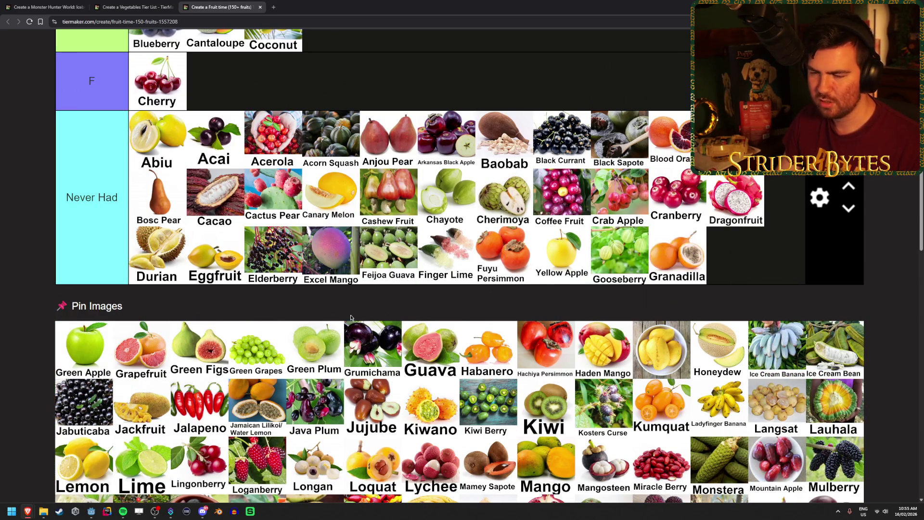
{"action": "scroll", "coordinate": [89, 385], "scroll_direction": "up", "scroll_amount": 8}
{"action": "mouse_move", "coordinate": [85, 361]}
{"action": "left_mouse_down"}
{"action": "mouse_move", "coordinate": [89, 409]}
{"action": "mouse_move", "coordinate": [482, 334]}
{"action": "left_mouse_up"}
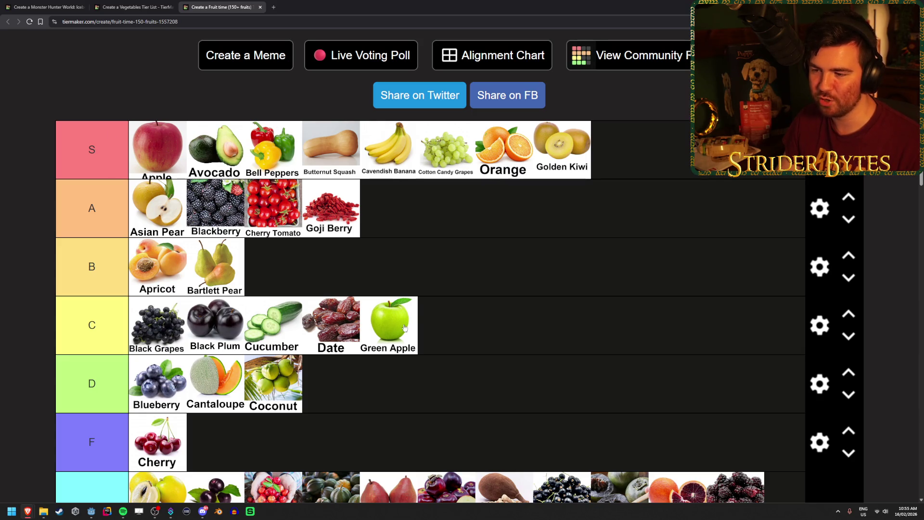
Step: Add Grapefruit and Green Figs to Never Had and rank Green Grapes at the end of S
{"action": "scroll", "coordinate": [519, 284], "scroll_direction": "down", "scroll_amount": 5}
{"action": "scroll", "coordinate": [519, 298], "scroll_direction": "down", "scroll_amount": 3}
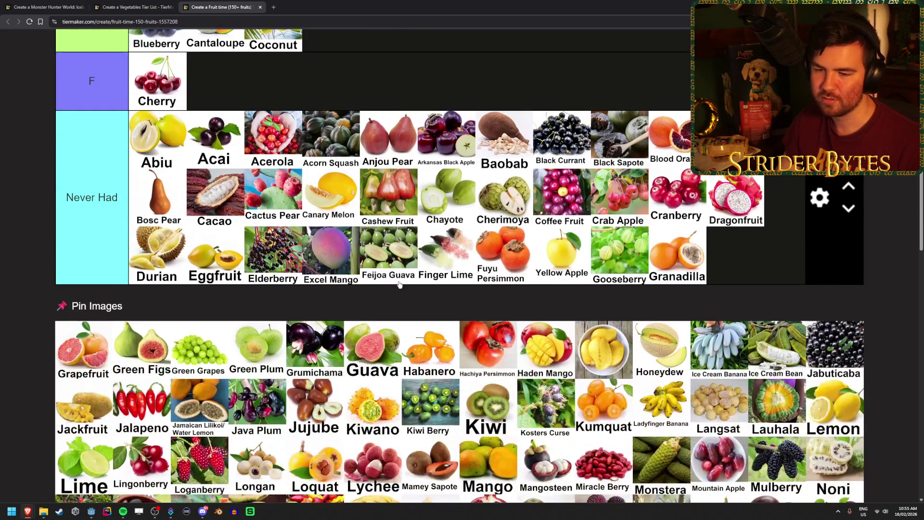
{"action": "left_click", "coordinate": [76, 358]}
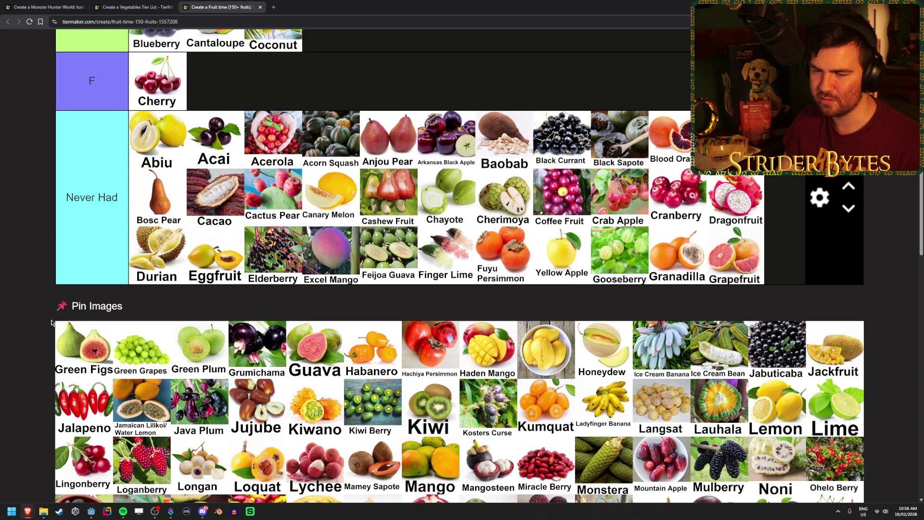
{"action": "scroll", "coordinate": [82, 353], "scroll_direction": "down", "scroll_amount": 3}
{"action": "scroll", "coordinate": [83, 354], "scroll_direction": "down", "scroll_amount": 3}
{"action": "scroll", "coordinate": [82, 354], "scroll_direction": "up", "scroll_amount": 5}
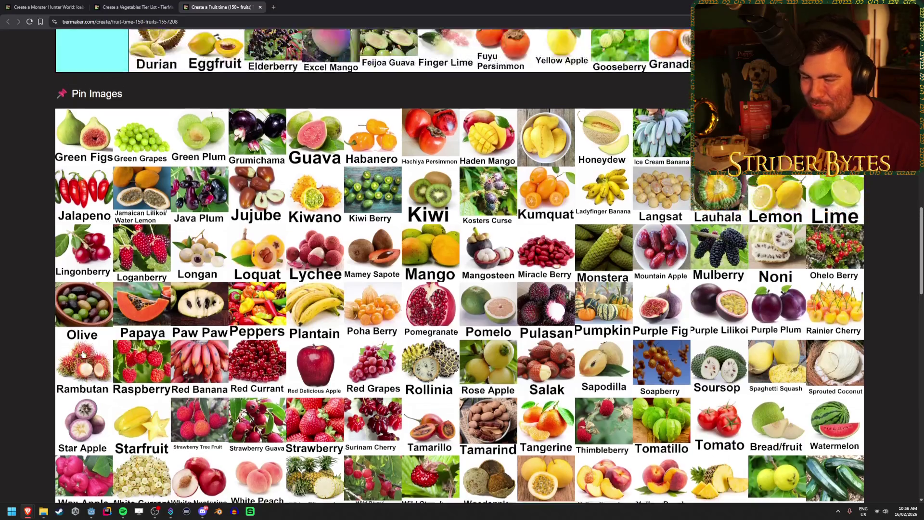
{"action": "scroll", "coordinate": [82, 354], "scroll_direction": "up", "scroll_amount": 1}
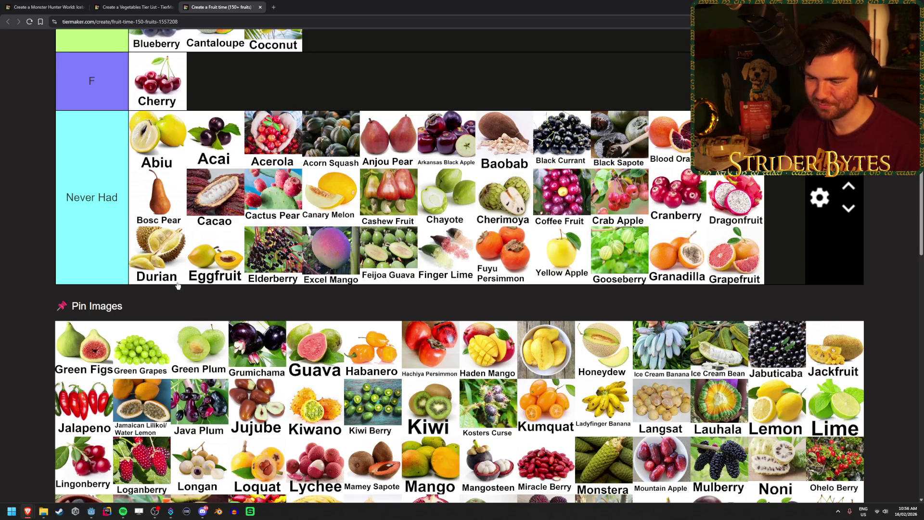
{"action": "mouse_move", "coordinate": [71, 348]}
{"action": "left_mouse_down"}
{"action": "mouse_move", "coordinate": [700, 337]}
{"action": "mouse_move", "coordinate": [557, 319]}
{"action": "mouse_move", "coordinate": [198, 332]}
{"action": "left_mouse_up"}
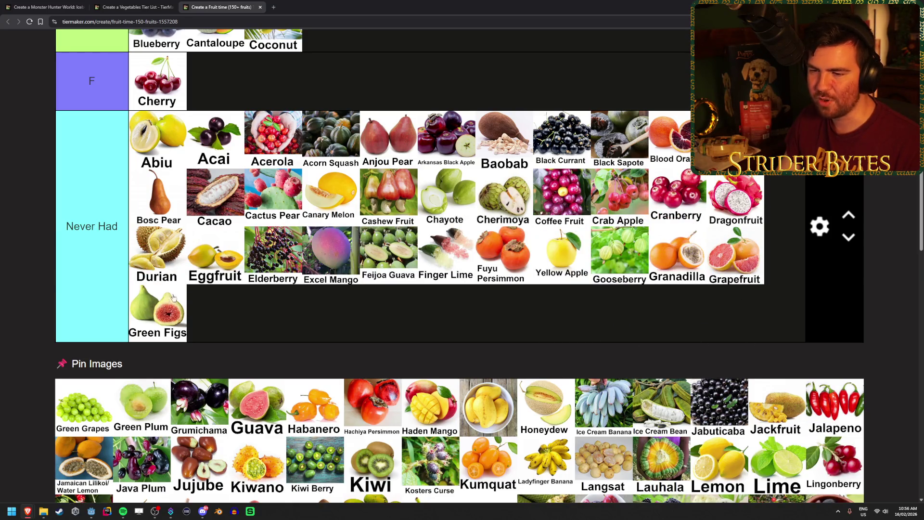
{"action": "mouse_move", "coordinate": [83, 410]}
{"action": "left_mouse_down"}
{"action": "mouse_move", "coordinate": [96, 386]}
{"action": "mouse_move", "coordinate": [605, 139]}
{"action": "mouse_move", "coordinate": [659, 179]}
{"action": "mouse_move", "coordinate": [626, 186]}
{"action": "left_mouse_up"}
{"action": "scroll", "coordinate": [97, 385], "scroll_direction": "up", "scroll_amount": 5}
{"action": "scroll", "coordinate": [606, 139], "scroll_direction": "up", "scroll_amount": 3}
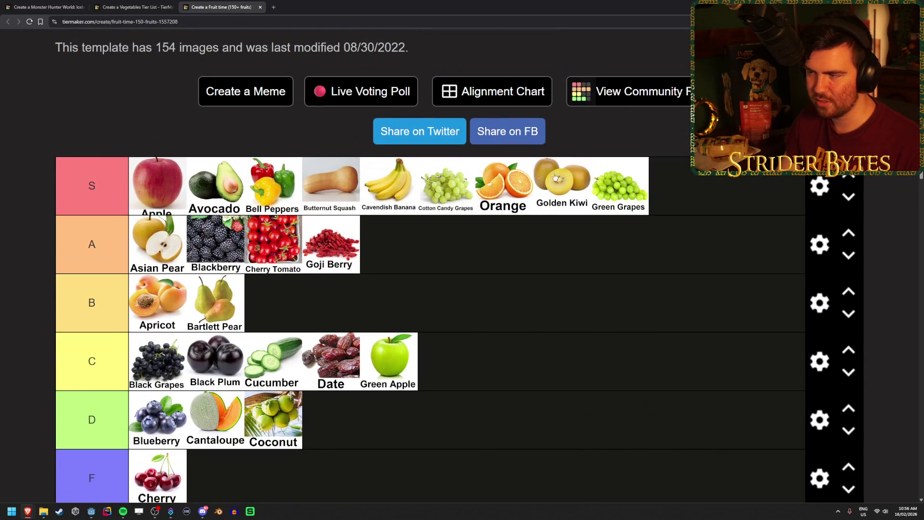
Step: Drop Green Plum, Grumichama, Guava, Habanero, Hachiya Persimmon and Haden Mango into the Never Had row
{"action": "scroll", "coordinate": [454, 253], "scroll_direction": "down", "scroll_amount": 8}
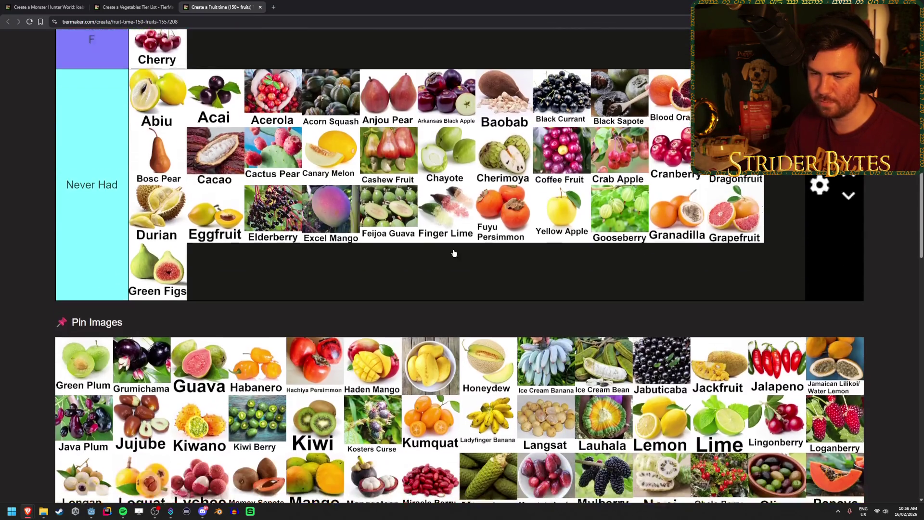
{"action": "scroll", "coordinate": [448, 250], "scroll_direction": "down", "scroll_amount": 1}
{"action": "mouse_move", "coordinate": [96, 327]}
{"action": "left_mouse_down"}
{"action": "mouse_move", "coordinate": [313, 239]}
{"action": "mouse_move", "coordinate": [183, 289]}
{"action": "left_mouse_up"}
{"action": "left_click_drag", "start_coordinate": [74, 329], "coordinate": [337, 238]}
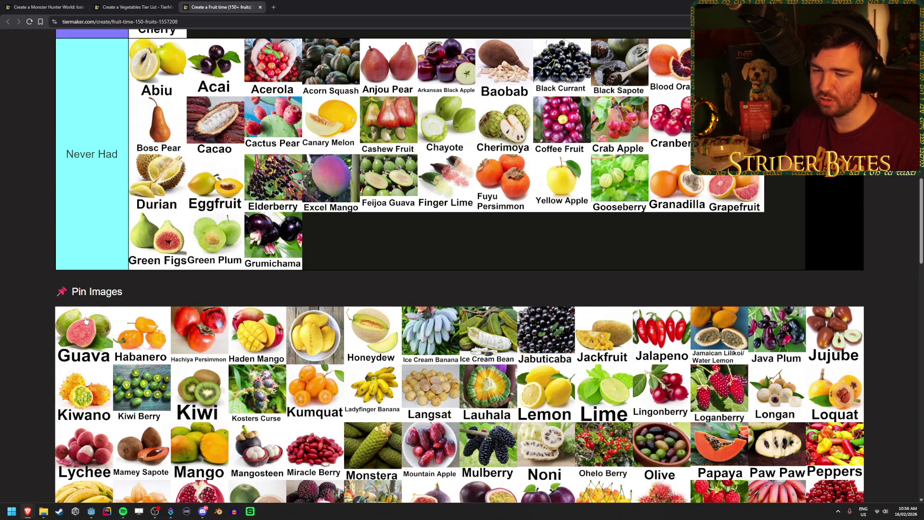
{"action": "mouse_move", "coordinate": [81, 330]}
{"action": "left_mouse_down"}
{"action": "mouse_move", "coordinate": [333, 263]}
{"action": "mouse_move", "coordinate": [387, 238]}
{"action": "left_mouse_up"}
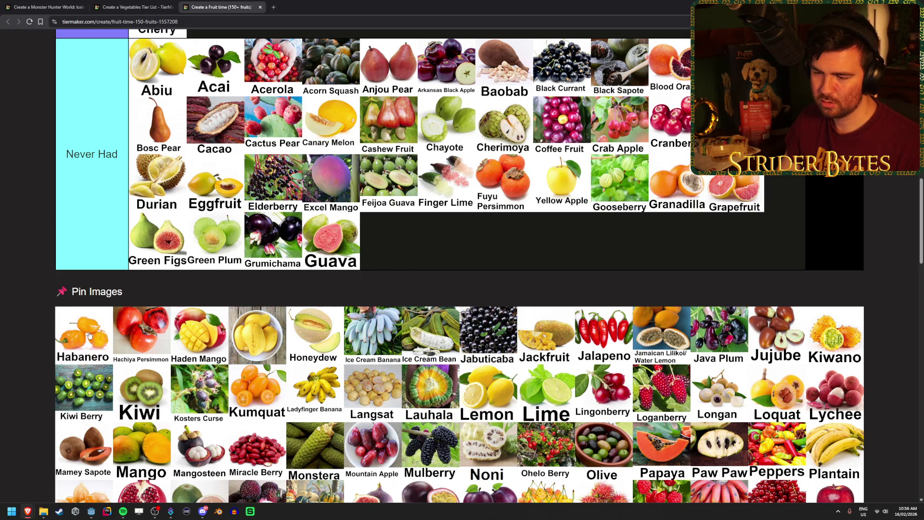
{"action": "left_click_drag", "start_coordinate": [80, 339], "coordinate": [507, 257]}
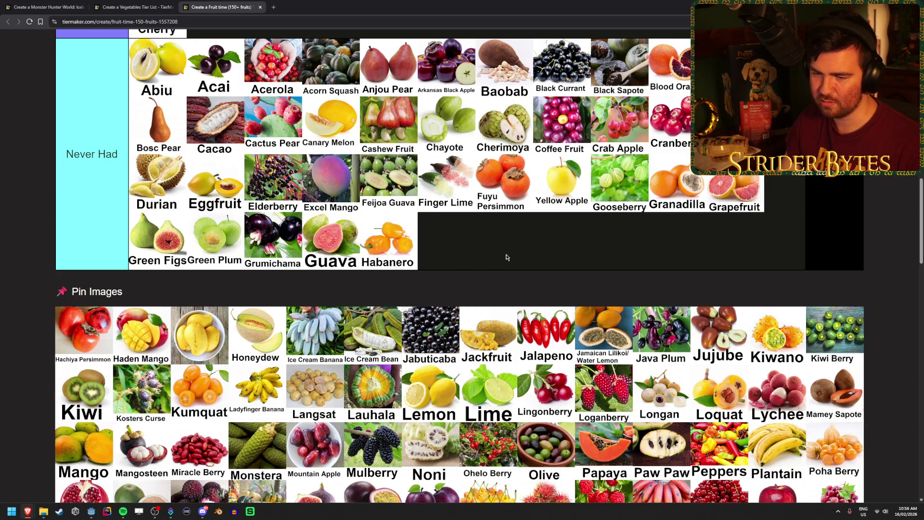
{"action": "left_click_drag", "start_coordinate": [82, 335], "coordinate": [504, 258]}
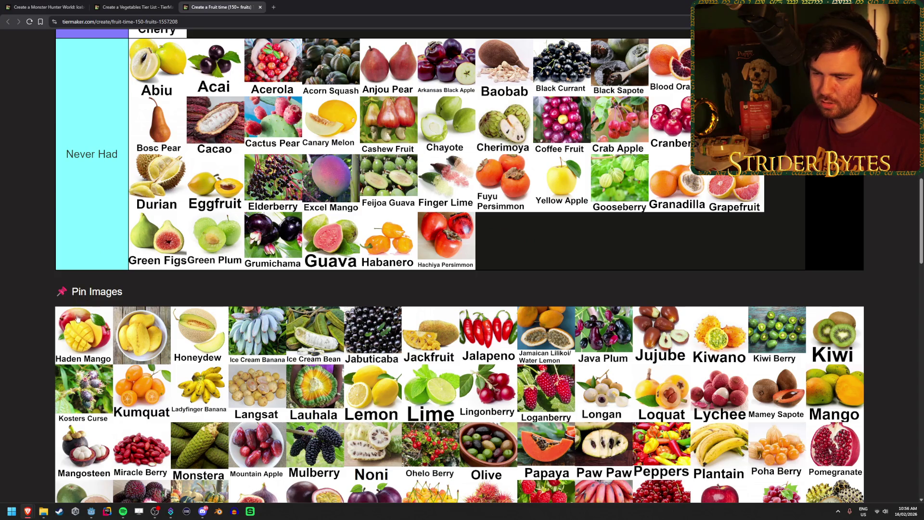
{"action": "mouse_move", "coordinate": [79, 322]}
{"action": "left_mouse_down"}
{"action": "mouse_move", "coordinate": [594, 249]}
{"action": "mouse_move", "coordinate": [491, 247]}
{"action": "left_mouse_up"}
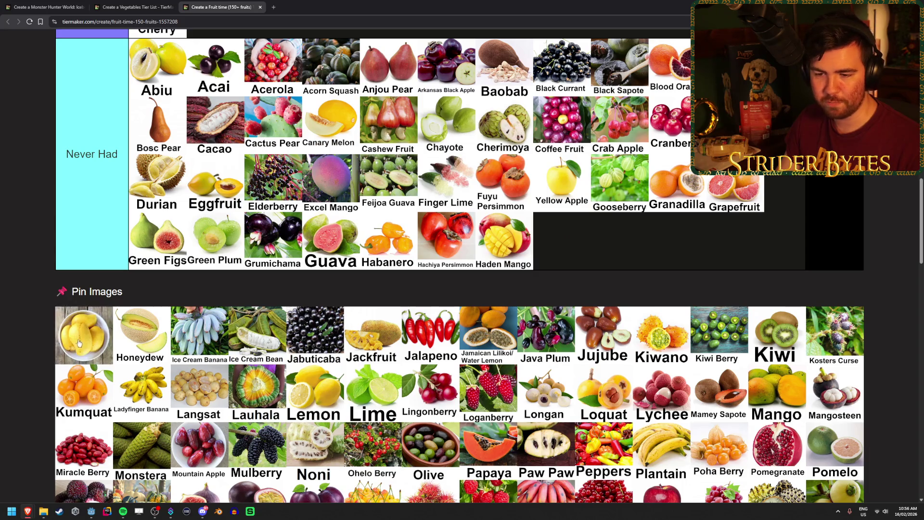
{"action": "mouse_move", "coordinate": [78, 343]}
{"action": "left_mouse_down"}
{"action": "mouse_move", "coordinate": [700, 239]}
{"action": "mouse_move", "coordinate": [564, 241]}
{"action": "left_mouse_up"}
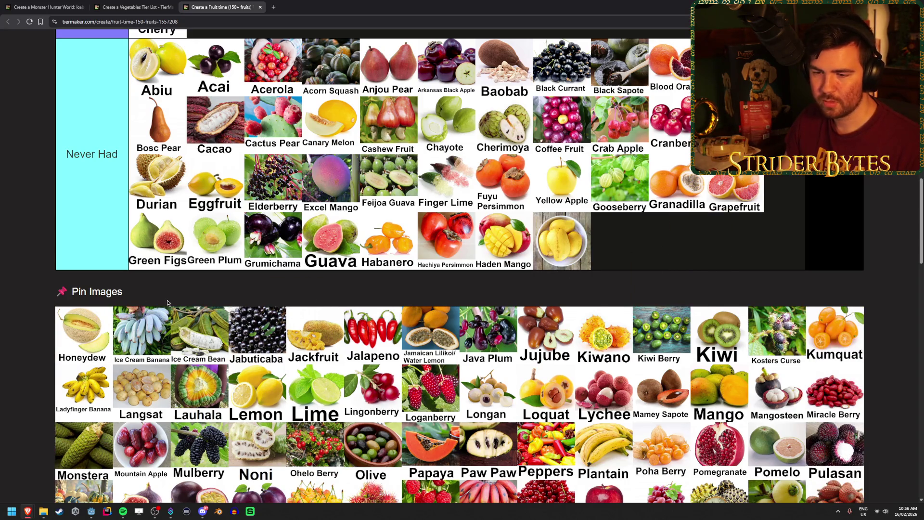
Step: Add Ice Cream Banana, Ice Cream Bean and Jabuticaba to the Never Had row
{"action": "mouse_move", "coordinate": [106, 335]}
{"action": "left_mouse_down"}
{"action": "mouse_move", "coordinate": [86, 315]}
{"action": "mouse_move", "coordinate": [83, 353]}
{"action": "mouse_move", "coordinate": [410, 218]}
{"action": "left_mouse_up"}
{"action": "scroll", "coordinate": [86, 316], "scroll_direction": "up", "scroll_amount": 5}
{"action": "scroll", "coordinate": [419, 192], "scroll_direction": "down", "scroll_amount": 6}
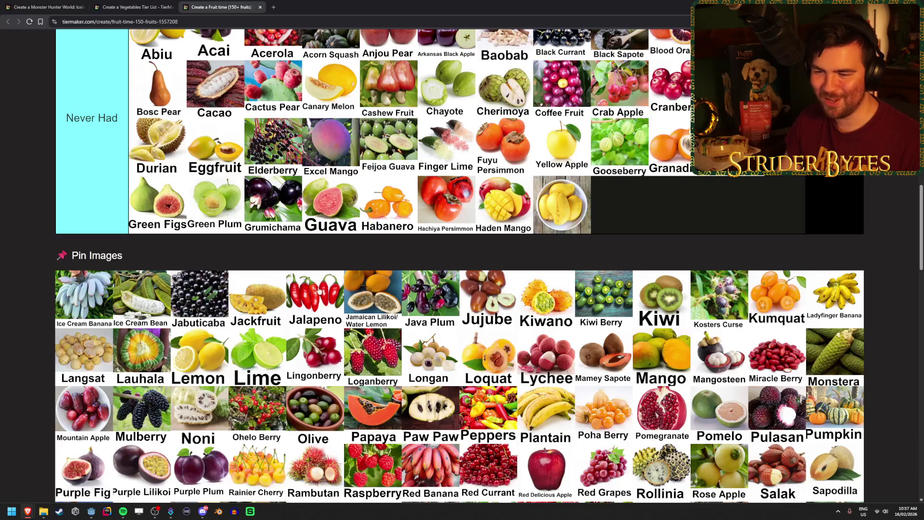
{"action": "scroll", "coordinate": [317, 341], "scroll_direction": "up", "scroll_amount": 1}
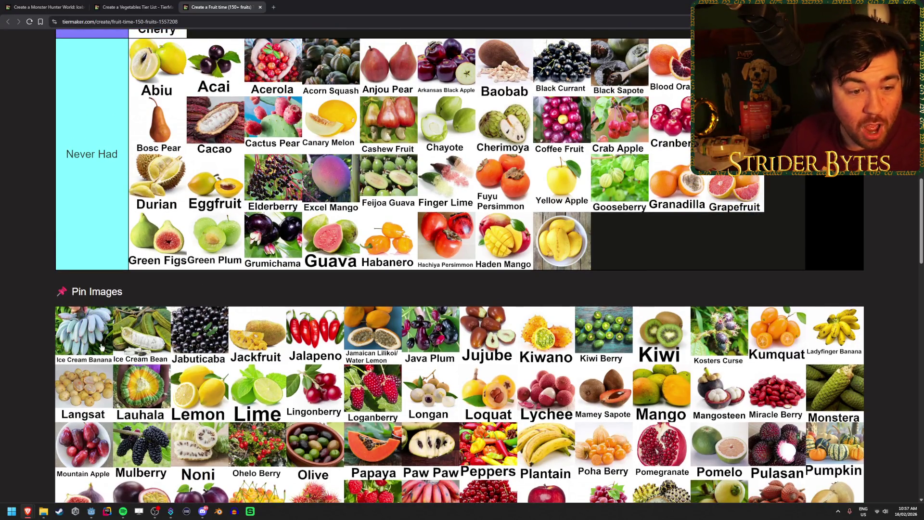
{"action": "left_click_drag", "start_coordinate": [80, 336], "coordinate": [78, 339]}
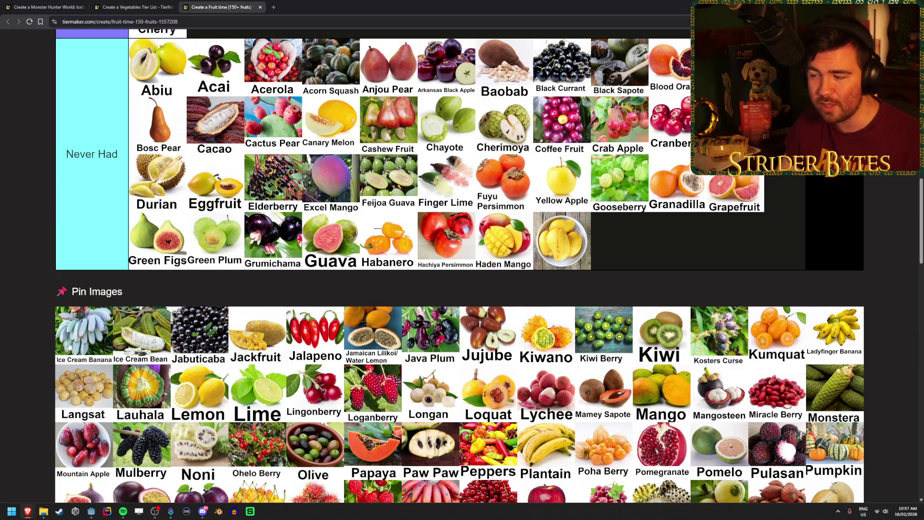
{"action": "left_click_drag", "start_coordinate": [69, 347], "coordinate": [620, 241]}
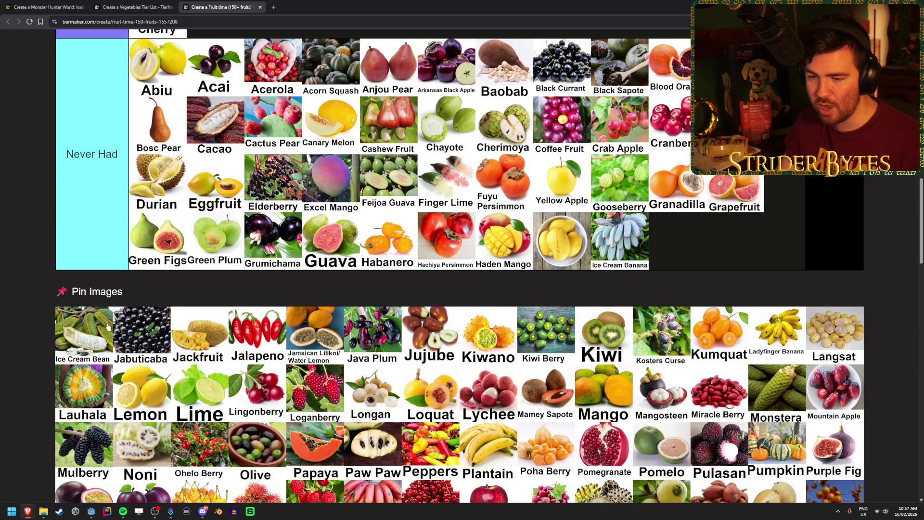
{"action": "left_click_drag", "start_coordinate": [93, 339], "coordinate": [752, 243]}
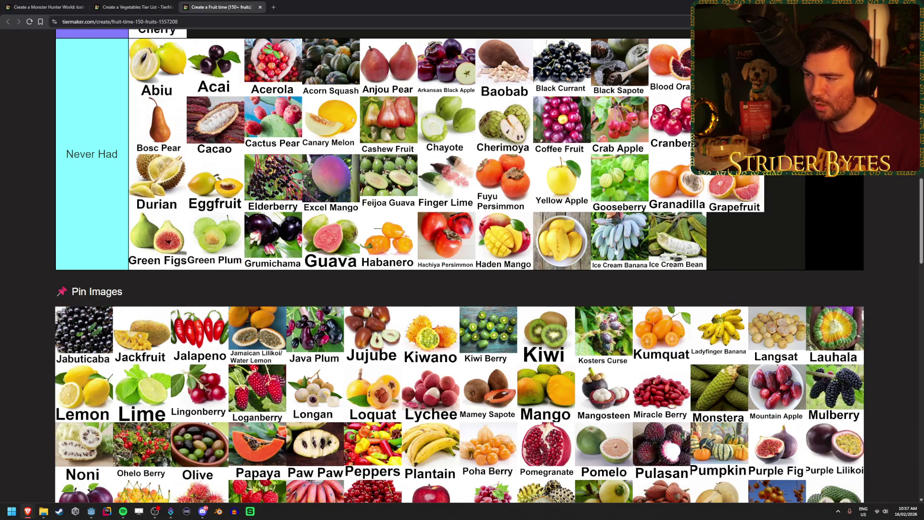
{"action": "left_click_drag", "start_coordinate": [621, 237], "coordinate": [620, 238]}
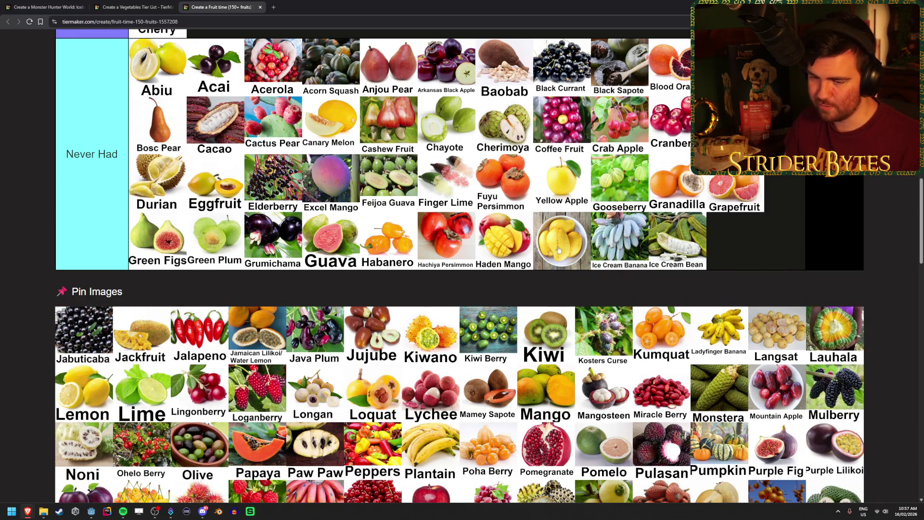
{"action": "mouse_move", "coordinate": [96, 323]}
{"action": "left_mouse_down"}
{"action": "mouse_move", "coordinate": [386, 282]}
{"action": "mouse_move", "coordinate": [766, 251]}
{"action": "left_mouse_up"}
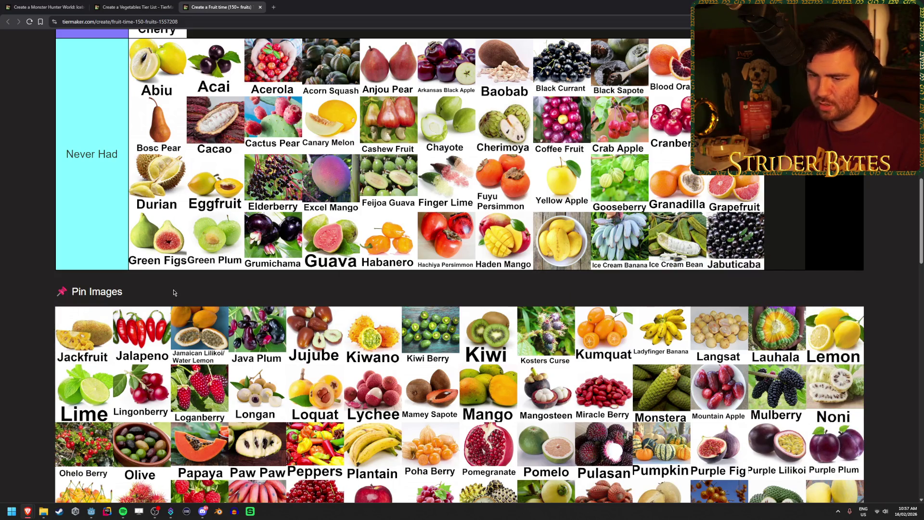
Step: Finish Never Had with Jackfruit and place Honeydew in the D tier after Coconut
{"action": "mouse_move", "coordinate": [82, 337]}
{"action": "left_mouse_down"}
{"action": "mouse_move", "coordinate": [279, 282]}
{"action": "mouse_move", "coordinate": [154, 299]}
{"action": "left_mouse_up"}
{"action": "scroll", "coordinate": [114, 293], "scroll_direction": "down", "scroll_amount": 2}
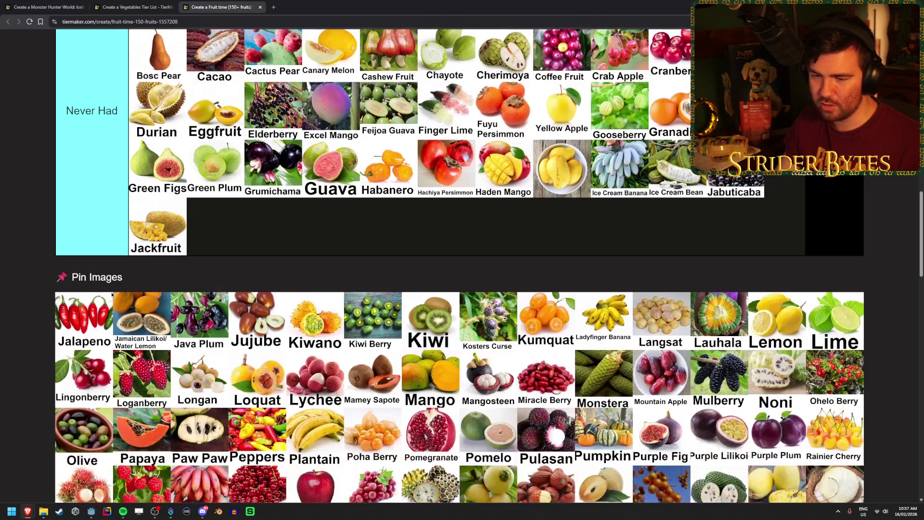
{"action": "scroll", "coordinate": [626, 241], "scroll_direction": "up", "scroll_amount": 2}
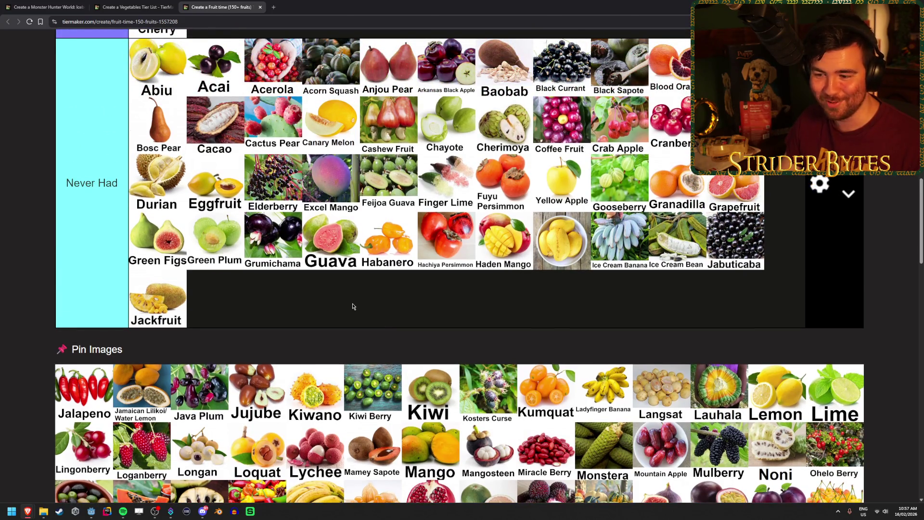
{"action": "scroll", "coordinate": [339, 305], "scroll_direction": "down", "scroll_amount": 1}
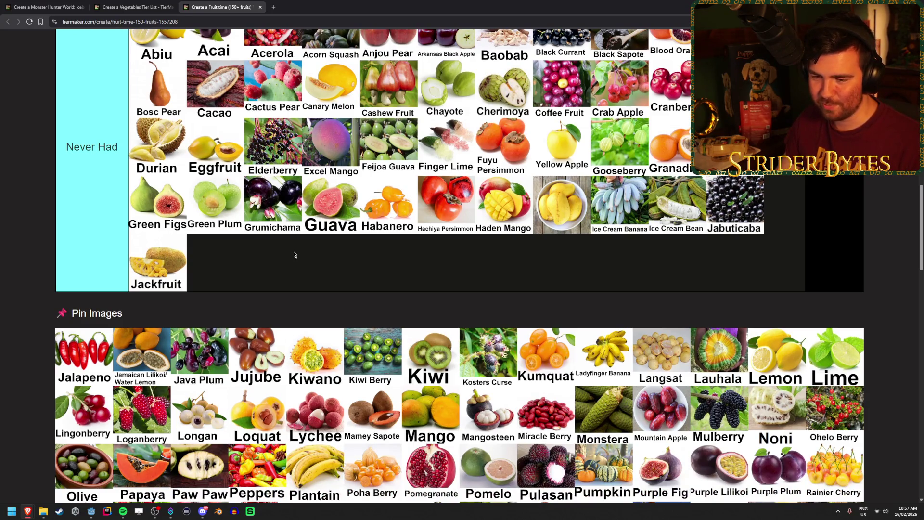
{"action": "mouse_move", "coordinate": [95, 374]}
{"action": "left_mouse_down"}
{"action": "mouse_move", "coordinate": [244, 426]}
{"action": "mouse_move", "coordinate": [249, 417]}
{"action": "mouse_move", "coordinate": [563, 357]}
{"action": "mouse_move", "coordinate": [568, 276]}
{"action": "mouse_move", "coordinate": [545, 330]}
{"action": "left_mouse_up"}
Step: Move Jamaican Lilikoi, Java Plum, Jujube, Kiwano and Kiwi Berry into the Never Had row
{"action": "scroll", "coordinate": [216, 409], "scroll_direction": "up", "scroll_amount": 3}
{"action": "scroll", "coordinate": [246, 418], "scroll_direction": "up", "scroll_amount": 5}
{"action": "scroll", "coordinate": [248, 417], "scroll_direction": "up", "scroll_amount": 1}
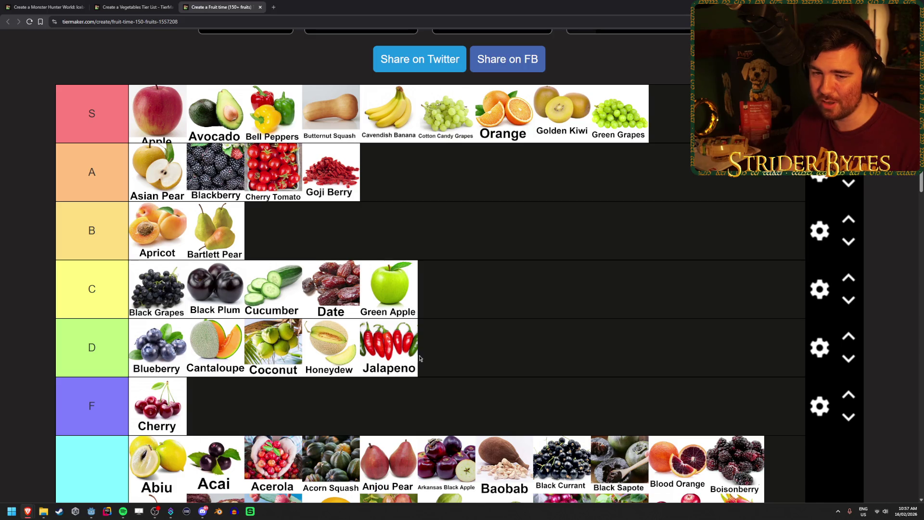
{"action": "scroll", "coordinate": [512, 346], "scroll_direction": "down", "scroll_amount": 2}
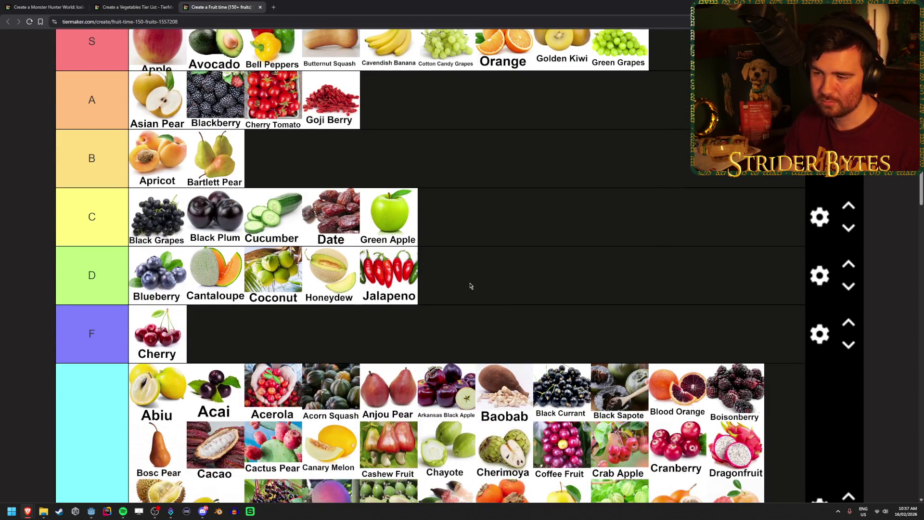
{"action": "scroll", "coordinate": [470, 285], "scroll_direction": "down", "scroll_amount": 2}
{"action": "scroll", "coordinate": [471, 285], "scroll_direction": "down", "scroll_amount": 6}
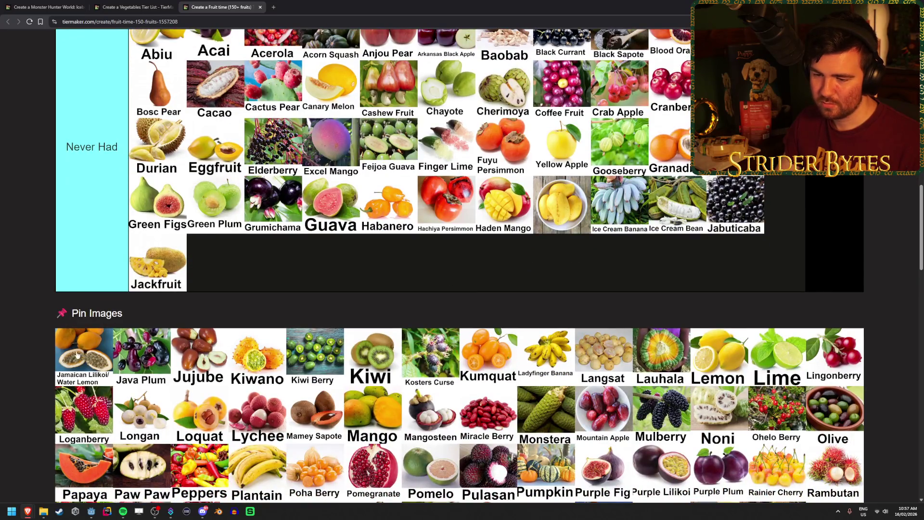
{"action": "left_click_drag", "start_coordinate": [77, 355], "coordinate": [293, 271]}
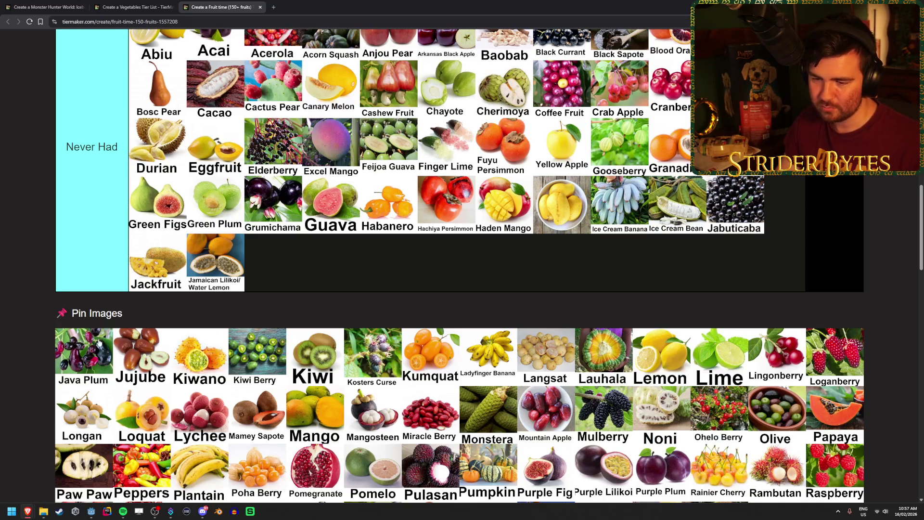
{"action": "left_click_drag", "start_coordinate": [62, 359], "coordinate": [273, 262]}
{"action": "mouse_move", "coordinate": [81, 356]}
{"action": "left_mouse_down"}
{"action": "mouse_move", "coordinate": [331, 263]}
{"action": "mouse_move", "coordinate": [412, 276]}
{"action": "mouse_move", "coordinate": [422, 299]}
{"action": "left_mouse_up"}
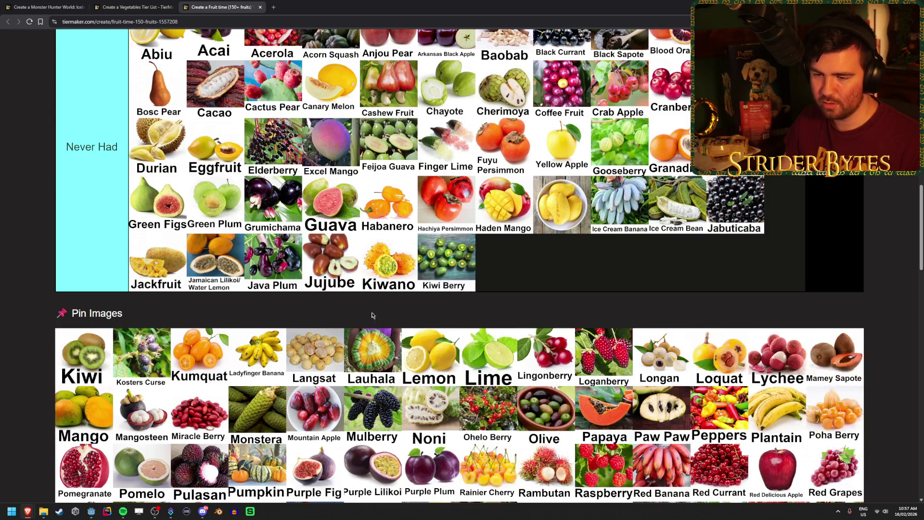
{"action": "mouse_move", "coordinate": [64, 367]}
{"action": "left_mouse_down"}
{"action": "mouse_move", "coordinate": [48, 368]}
{"action": "mouse_move", "coordinate": [22, 409]}
{"action": "mouse_move", "coordinate": [461, 218]}
{"action": "left_mouse_up"}
{"action": "scroll", "coordinate": [48, 368], "scroll_direction": "up", "scroll_amount": 5}
{"action": "scroll", "coordinate": [22, 408], "scroll_direction": "up", "scroll_amount": 3}
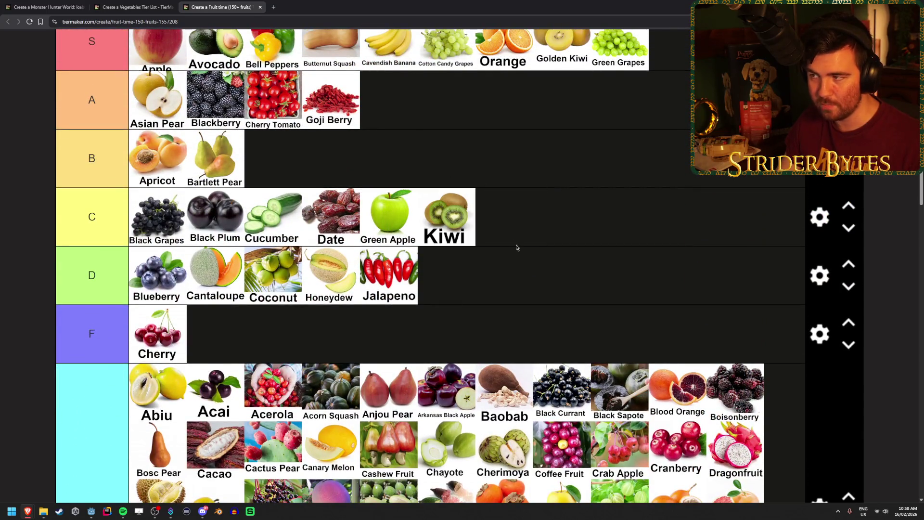
Step: Put Kosters Curse, Kumquat, Ladyfinger Banana and Langsat in Never Had, and Lemon after Kiwi in C
{"action": "scroll", "coordinate": [542, 188], "scroll_direction": "up", "scroll_amount": 2}
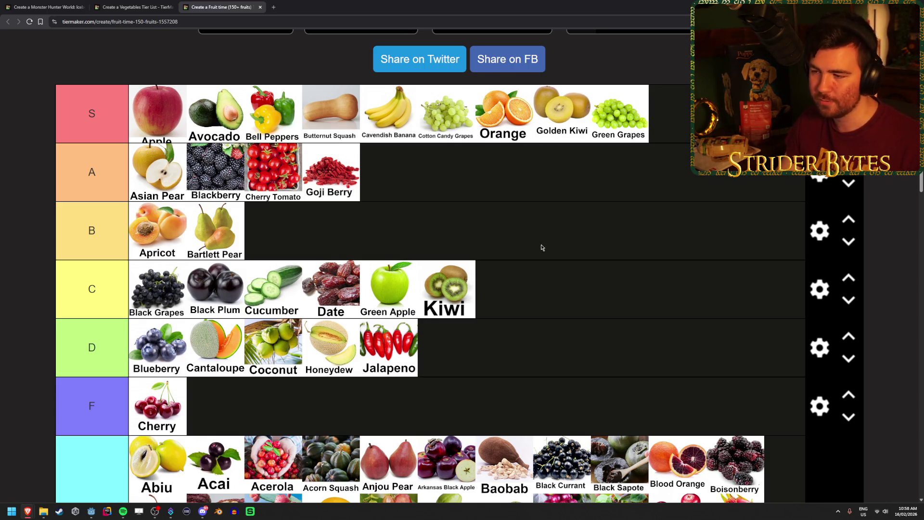
{"action": "scroll", "coordinate": [541, 248], "scroll_direction": "down", "scroll_amount": 10}
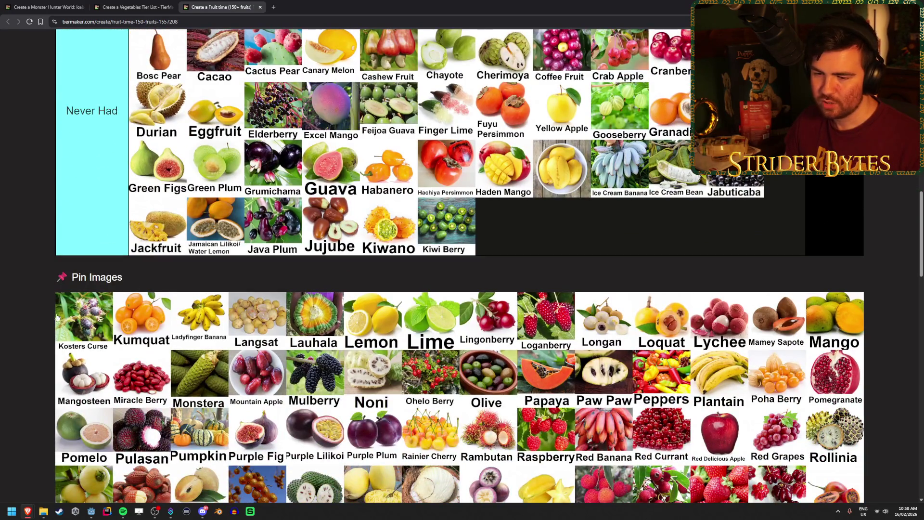
{"action": "left_click_drag", "start_coordinate": [72, 332], "coordinate": [510, 226]}
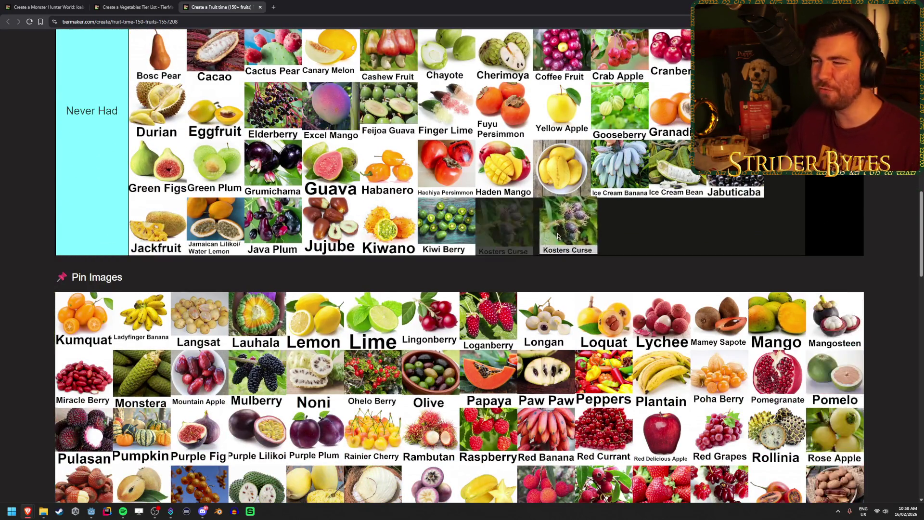
{"action": "left_click_drag", "start_coordinate": [73, 332], "coordinate": [683, 226]}
{"action": "mouse_move", "coordinate": [85, 318]}
{"action": "left_mouse_down"}
{"action": "mouse_move", "coordinate": [244, 274]}
{"action": "mouse_move", "coordinate": [621, 226]}
{"action": "left_mouse_up"}
{"action": "mouse_move", "coordinate": [84, 318]}
{"action": "left_mouse_down"}
{"action": "mouse_move", "coordinate": [732, 215]}
{"action": "mouse_move", "coordinate": [665, 240]}
{"action": "mouse_move", "coordinate": [773, 233]}
{"action": "left_mouse_up"}
{"action": "mouse_move", "coordinate": [70, 320]}
{"action": "left_mouse_down"}
{"action": "mouse_move", "coordinate": [70, 301]}
{"action": "mouse_move", "coordinate": [68, 308]}
{"action": "mouse_move", "coordinate": [569, 240]}
{"action": "left_mouse_up"}
{"action": "scroll", "coordinate": [73, 318], "scroll_direction": "up", "scroll_amount": 9}
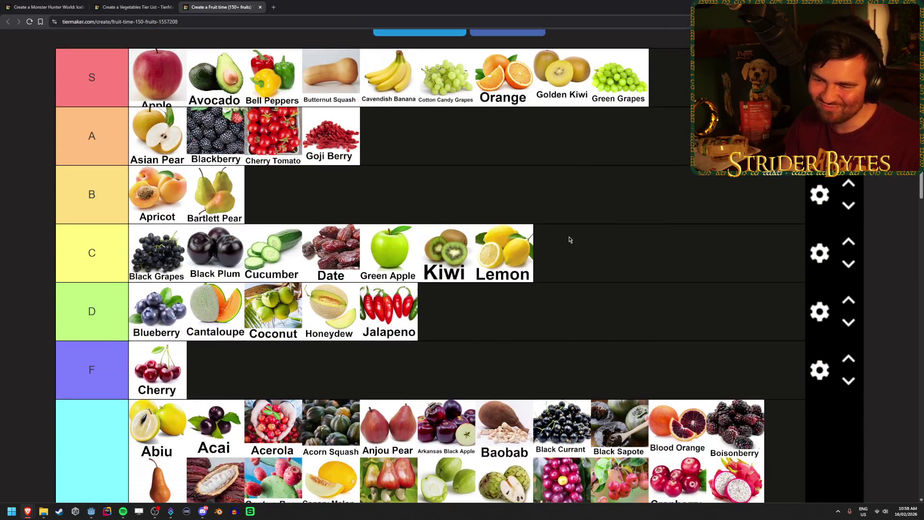
{"action": "scroll", "coordinate": [573, 234], "scroll_direction": "down", "scroll_amount": 1}
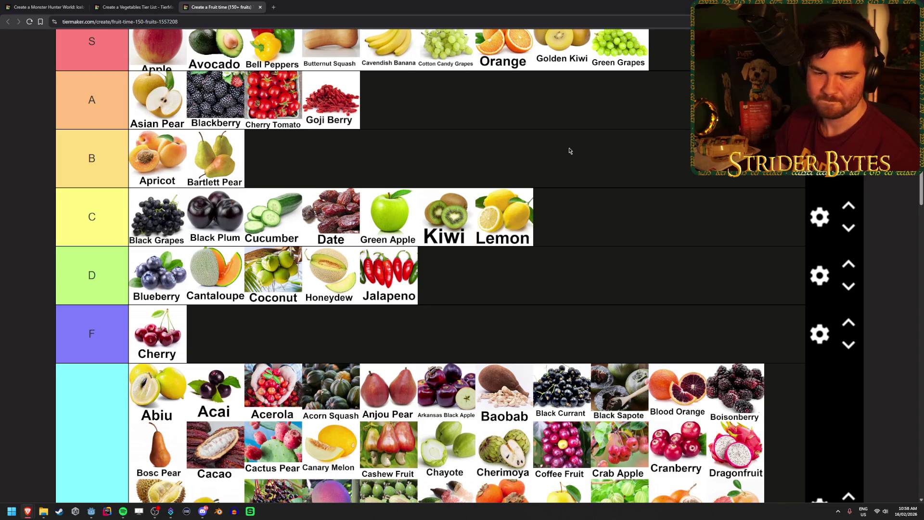
{"action": "scroll", "coordinate": [569, 151], "scroll_direction": "up", "scroll_amount": 2}
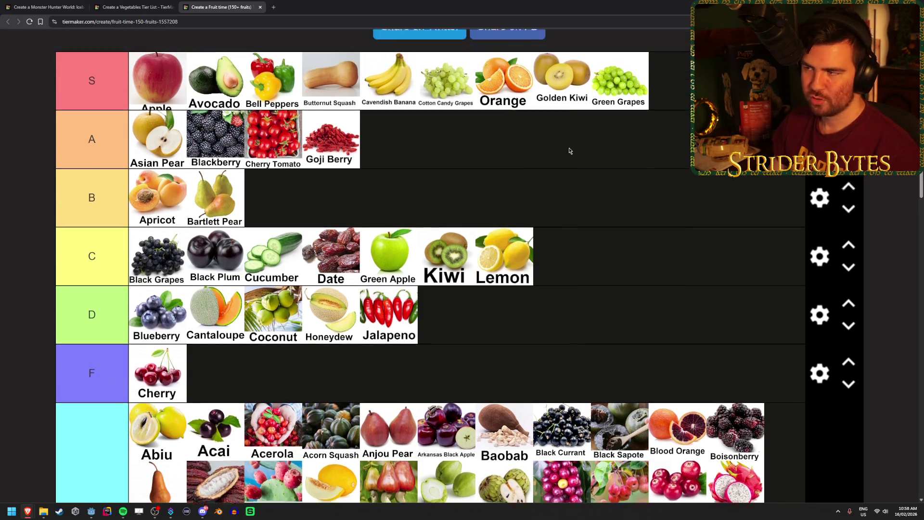
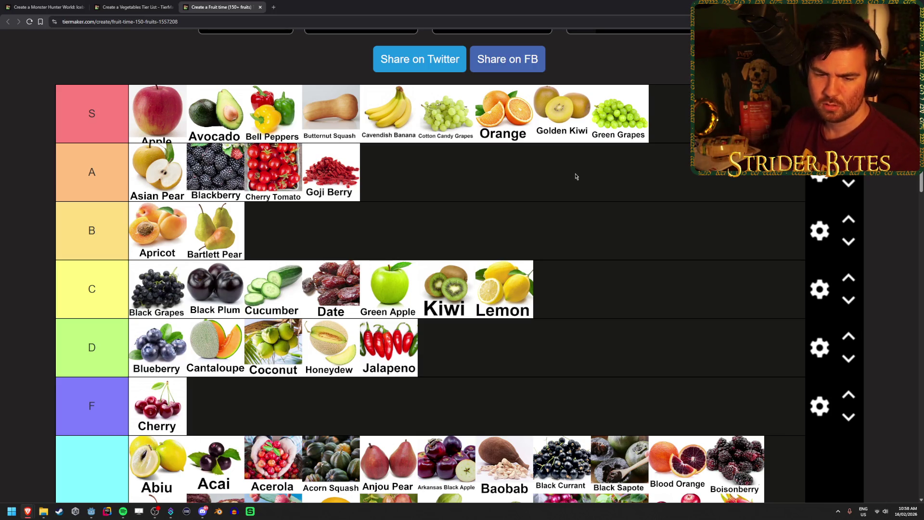
Step: Rank Lime in tier B, then add Lingonberry and Loganberry to the Never Had tier
{"action": "scroll", "coordinate": [590, 243], "scroll_direction": "down", "scroll_amount": 8}
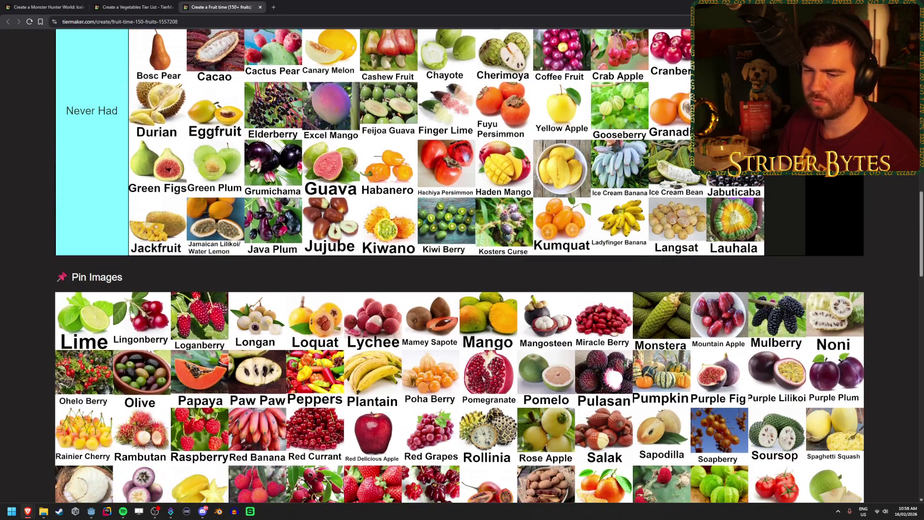
{"action": "mouse_move", "coordinate": [87, 318]}
{"action": "left_mouse_down"}
{"action": "mouse_move", "coordinate": [280, 276]}
{"action": "mouse_move", "coordinate": [634, 311]}
{"action": "mouse_move", "coordinate": [640, 167]}
{"action": "left_mouse_up"}
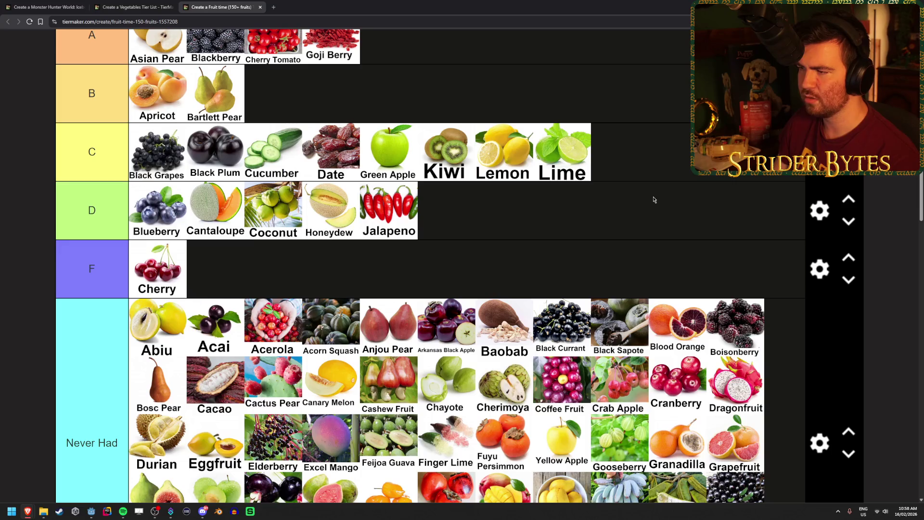
{"action": "scroll", "coordinate": [654, 199], "scroll_direction": "up", "scroll_amount": 2}
{"action": "left_click_drag", "start_coordinate": [562, 222], "coordinate": [566, 173]}
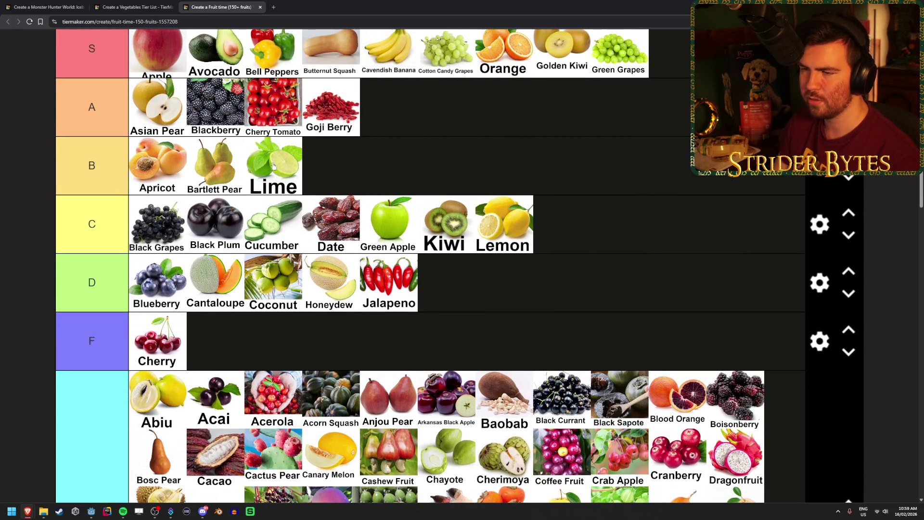
{"action": "scroll", "coordinate": [420, 176], "scroll_direction": "down", "scroll_amount": 8}
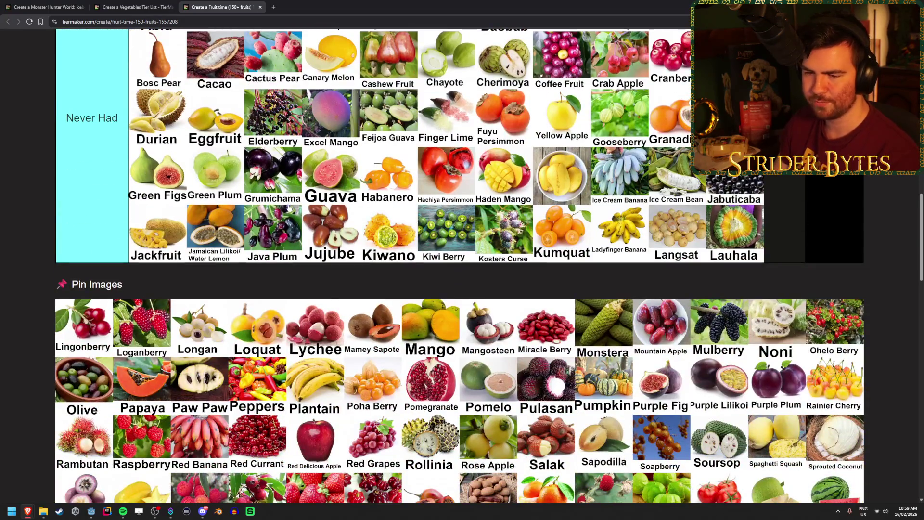
{"action": "mouse_move", "coordinate": [109, 318]}
{"action": "left_mouse_down"}
{"action": "mouse_move", "coordinate": [669, 256]}
{"action": "mouse_move", "coordinate": [157, 260]}
{"action": "left_mouse_up"}
{"action": "mouse_move", "coordinate": [82, 359]}
{"action": "left_mouse_down"}
{"action": "mouse_move", "coordinate": [214, 260]}
{"action": "mouse_move", "coordinate": [291, 285]}
{"action": "mouse_move", "coordinate": [284, 269]}
{"action": "mouse_move", "coordinate": [331, 265]}
{"action": "mouse_move", "coordinate": [322, 303]}
{"action": "mouse_move", "coordinate": [387, 268]}
{"action": "mouse_move", "coordinate": [474, 260]}
{"action": "mouse_move", "coordinate": [238, 320]}
{"action": "mouse_move", "coordinate": [237, 312]}
{"action": "mouse_move", "coordinate": [638, 293]}
{"action": "mouse_move", "coordinate": [648, 252]}
{"action": "mouse_move", "coordinate": [632, 296]}
{"action": "mouse_move", "coordinate": [646, 260]}
{"action": "left_mouse_up"}
Step: Add Mangosteen and Miracle Berry to Never Had and rank Olive in tier F
{"action": "scroll", "coordinate": [238, 320], "scroll_direction": "up", "scroll_amount": 8}
{"action": "scroll", "coordinate": [687, 300], "scroll_direction": "down", "scroll_amount": 10}
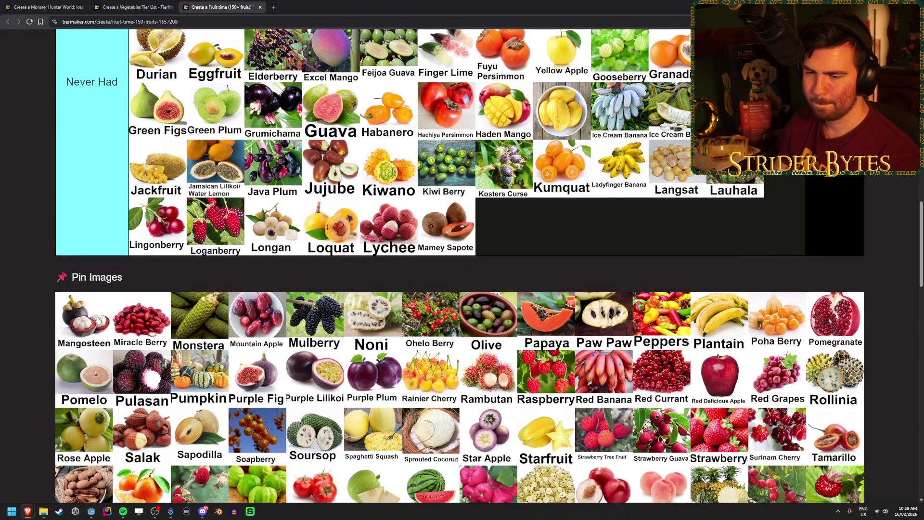
{"action": "left_click_drag", "start_coordinate": [84, 321], "coordinate": [504, 226]}
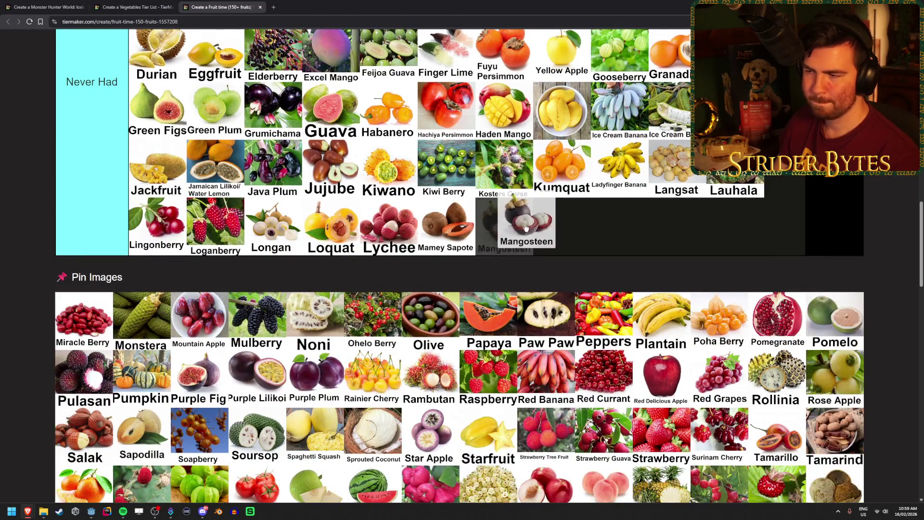
{"action": "mouse_move", "coordinate": [84, 321]}
{"action": "left_mouse_down"}
{"action": "mouse_move", "coordinate": [660, 243]}
{"action": "mouse_move", "coordinate": [776, 248]}
{"action": "mouse_move", "coordinate": [751, 241]}
{"action": "mouse_move", "coordinate": [276, 259]}
{"action": "mouse_move", "coordinate": [266, 278]}
{"action": "mouse_move", "coordinate": [207, 263]}
{"action": "left_mouse_up"}
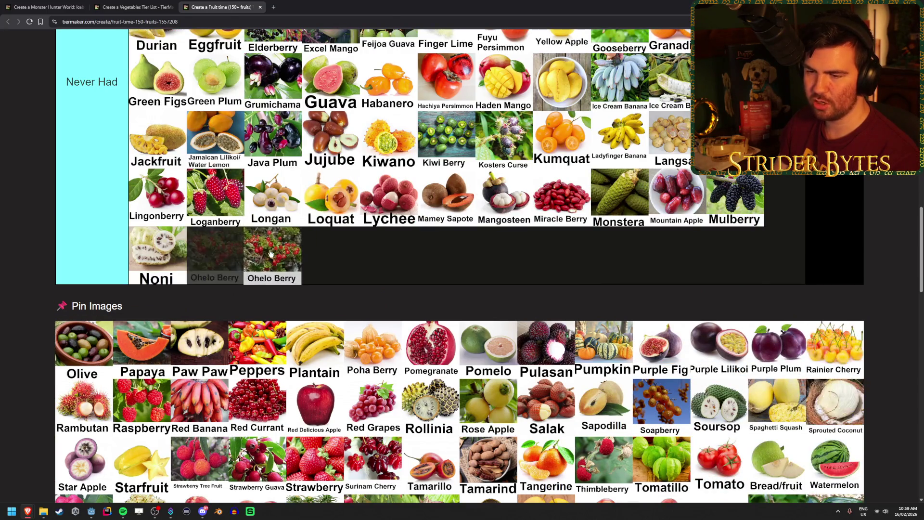
{"action": "scroll", "coordinate": [163, 310], "scroll_direction": "up", "scroll_amount": 5}
{"action": "mouse_move", "coordinate": [84, 320]}
{"action": "left_mouse_down"}
{"action": "mouse_move", "coordinate": [163, 309]}
{"action": "mouse_move", "coordinate": [390, 132]}
{"action": "left_mouse_up"}
{"action": "scroll", "coordinate": [170, 314], "scroll_direction": "down", "scroll_amount": 5}
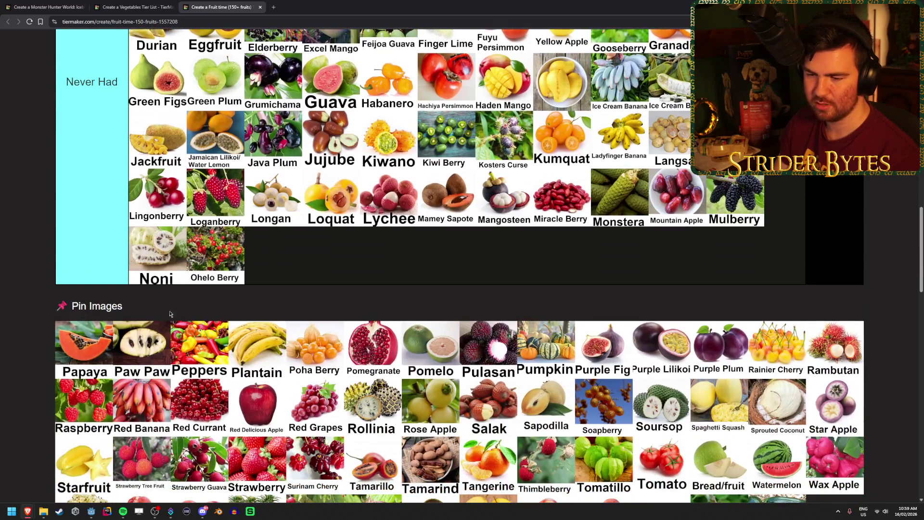
Step: Add Papaya and Paw Paw to Never Had and rank Peppers in tier D
{"action": "mouse_move", "coordinate": [85, 347]}
{"action": "left_mouse_down"}
{"action": "mouse_move", "coordinate": [313, 275]}
{"action": "mouse_move", "coordinate": [279, 257]}
{"action": "mouse_move", "coordinate": [415, 313]}
{"action": "mouse_move", "coordinate": [332, 255]}
{"action": "left_mouse_up"}
{"action": "mouse_move", "coordinate": [77, 351]}
{"action": "left_mouse_down"}
{"action": "mouse_move", "coordinate": [81, 315]}
{"action": "mouse_move", "coordinate": [446, 262]}
{"action": "mouse_move", "coordinate": [566, 270]}
{"action": "mouse_move", "coordinate": [689, 208]}
{"action": "mouse_move", "coordinate": [668, 268]}
{"action": "mouse_move", "coordinate": [694, 184]}
{"action": "mouse_move", "coordinate": [671, 266]}
{"action": "mouse_move", "coordinate": [618, 263]}
{"action": "left_mouse_up"}
{"action": "scroll", "coordinate": [80, 316], "scroll_direction": "up", "scroll_amount": 10}
{"action": "scroll", "coordinate": [471, 273], "scroll_direction": "down", "scroll_amount": 7}
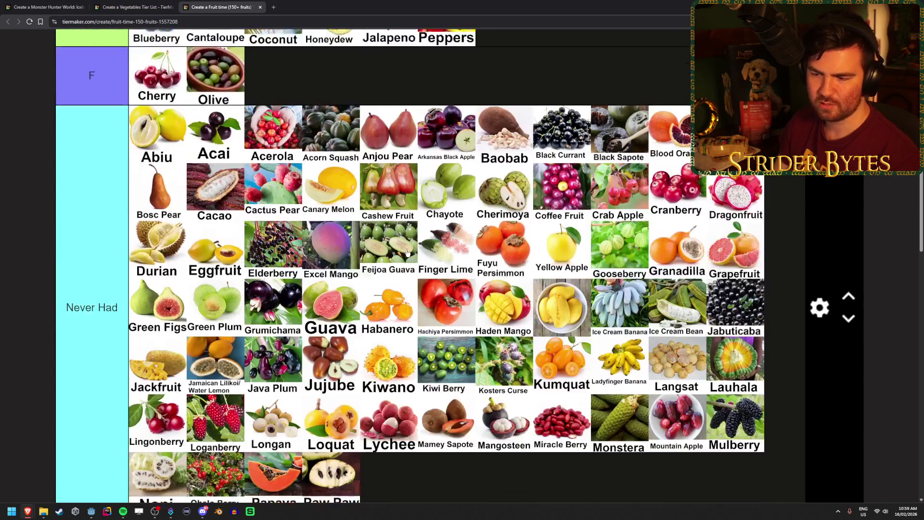
Step: Add Plantain, Poha Berry and Pomegranate to the Never Had tier
{"action": "scroll", "coordinate": [394, 310], "scroll_direction": "down", "scroll_amount": 2}
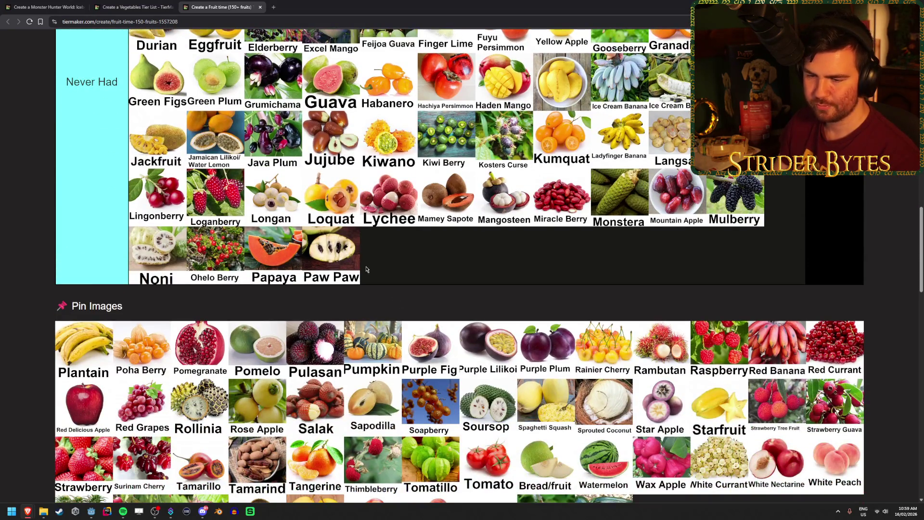
{"action": "scroll", "coordinate": [366, 269], "scroll_direction": "down", "scroll_amount": 1}
{"action": "mouse_move", "coordinate": [84, 313]}
{"action": "left_mouse_down"}
{"action": "mouse_move", "coordinate": [299, 255]}
{"action": "mouse_move", "coordinate": [303, 242]}
{"action": "left_mouse_up"}
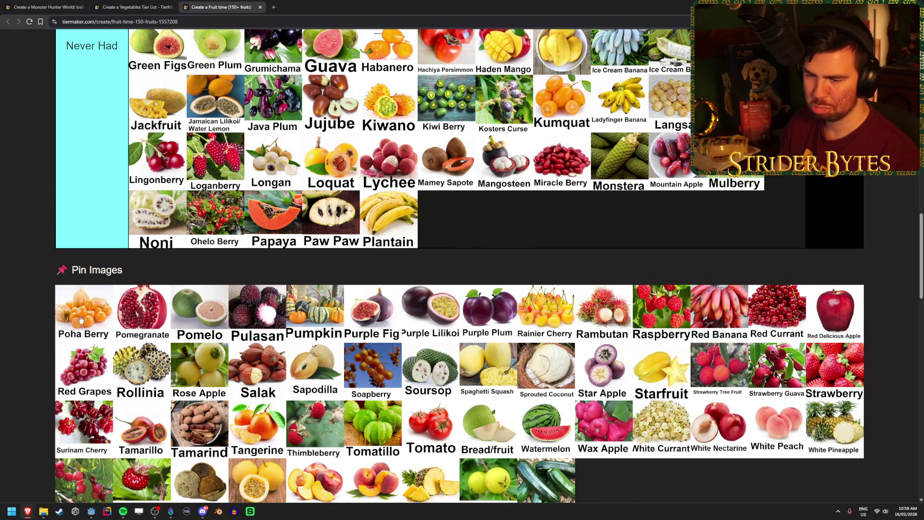
{"action": "left_click_drag", "start_coordinate": [80, 320], "coordinate": [513, 234]}
{"action": "mouse_move", "coordinate": [80, 313]}
{"action": "left_mouse_down"}
{"action": "mouse_move", "coordinate": [610, 226]}
{"action": "mouse_move", "coordinate": [742, 236]}
{"action": "mouse_move", "coordinate": [130, 281]}
{"action": "mouse_move", "coordinate": [801, 244]}
{"action": "mouse_move", "coordinate": [679, 203]}
{"action": "left_mouse_up"}
Step: Add Purple Fig, Purple Lilikoi and Purple Plum to the Never Had tier
{"action": "scroll", "coordinate": [130, 281], "scroll_direction": "up", "scroll_amount": 1}
{"action": "scroll", "coordinate": [135, 284], "scroll_direction": "up", "scroll_amount": 10}
{"action": "scroll", "coordinate": [678, 178], "scroll_direction": "down", "scroll_amount": 1}
{"action": "scroll", "coordinate": [652, 272], "scroll_direction": "down", "scroll_amount": 3}
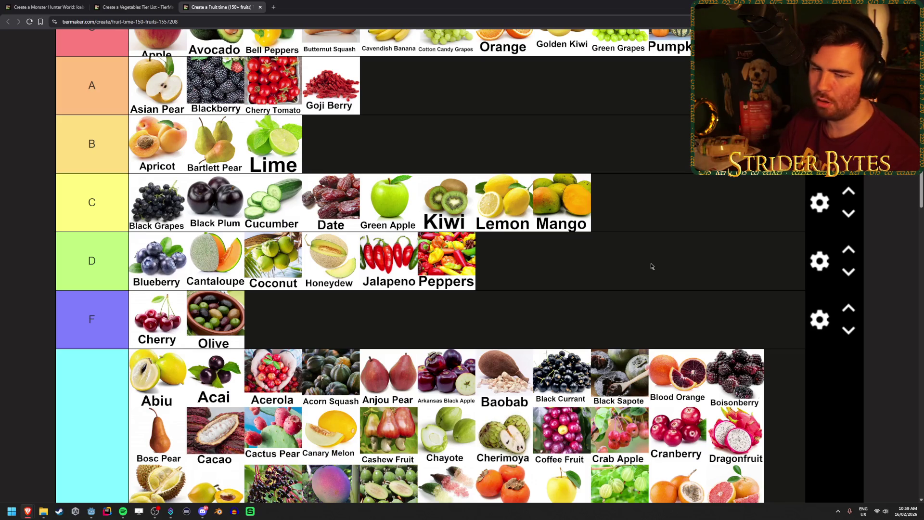
{"action": "scroll", "coordinate": [318, 241], "scroll_direction": "down", "scroll_amount": 2}
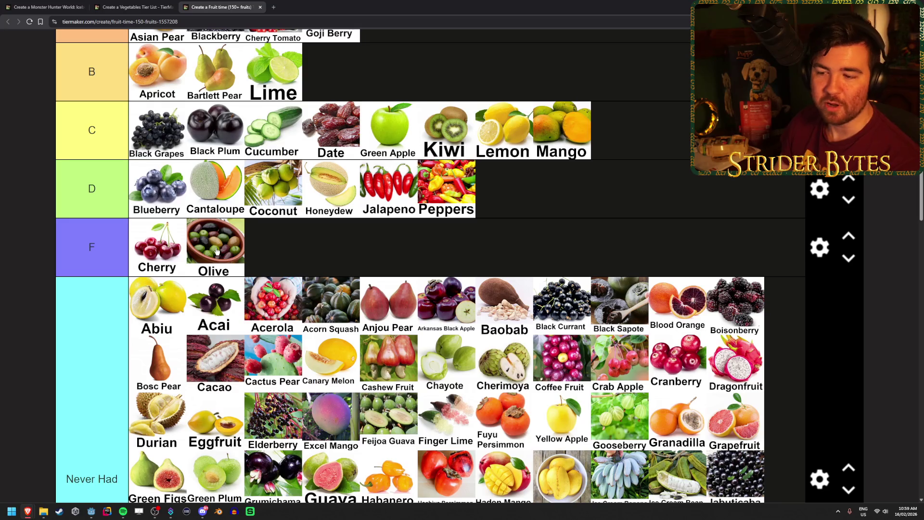
{"action": "key", "text": "Tab"}
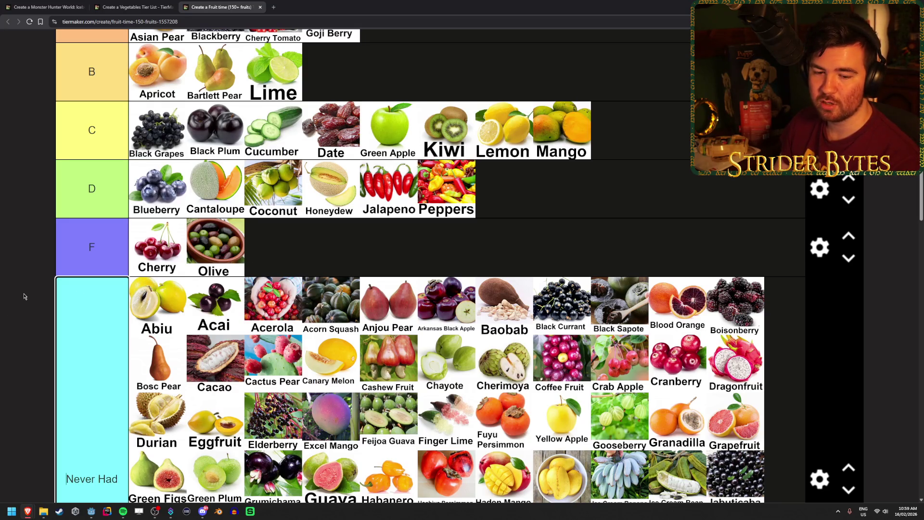
{"action": "scroll", "coordinate": [24, 297], "scroll_direction": "down", "scroll_amount": 7}
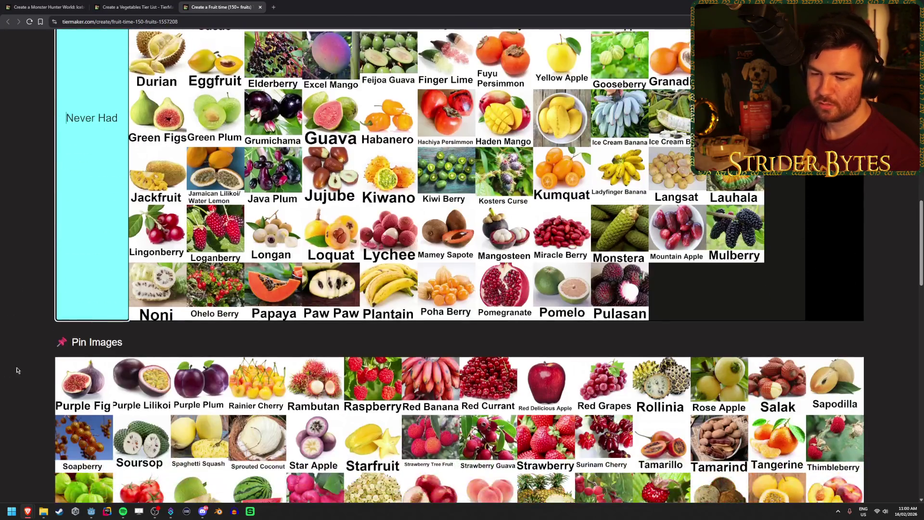
{"action": "left_click_drag", "start_coordinate": [84, 386], "coordinate": [677, 289]}
{"action": "mouse_move", "coordinate": [83, 385]}
{"action": "left_mouse_down"}
{"action": "mouse_move", "coordinate": [735, 308]}
{"action": "mouse_move", "coordinate": [340, 333]}
{"action": "mouse_move", "coordinate": [159, 318]}
{"action": "left_mouse_up"}
{"action": "mouse_move", "coordinate": [84, 414]}
{"action": "left_mouse_down"}
{"action": "mouse_move", "coordinate": [293, 312]}
{"action": "mouse_move", "coordinate": [73, 411]}
{"action": "left_mouse_up"}
Step: Rank Raspberry and Red Delicious Apple in tier B; add Red Banana and Red Currant to Never Had
{"action": "scroll", "coordinate": [77, 413], "scroll_direction": "up", "scroll_amount": 10}
{"action": "scroll", "coordinate": [75, 412], "scroll_direction": "up", "scroll_amount": 1}
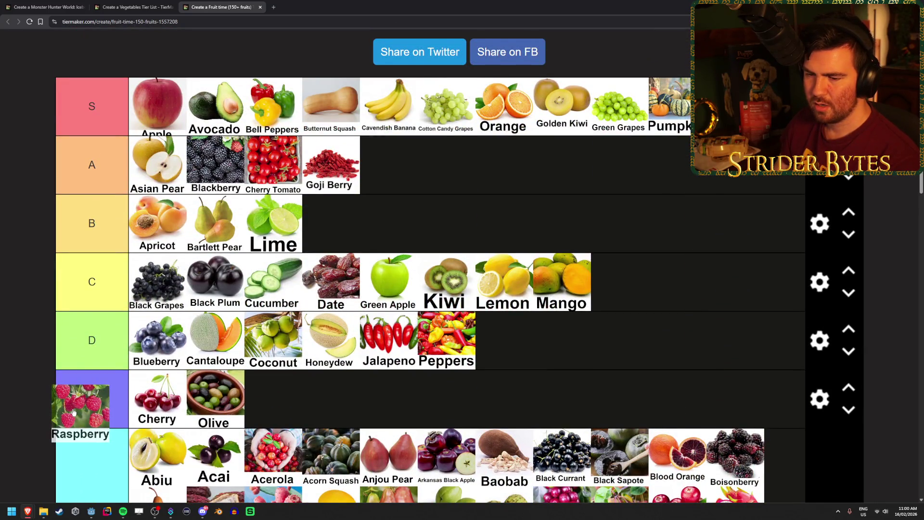
{"action": "mouse_move", "coordinate": [73, 412]}
{"action": "left_mouse_down"}
{"action": "mouse_move", "coordinate": [340, 390]}
{"action": "mouse_move", "coordinate": [648, 280]}
{"action": "mouse_move", "coordinate": [670, 231]}
{"action": "left_mouse_up"}
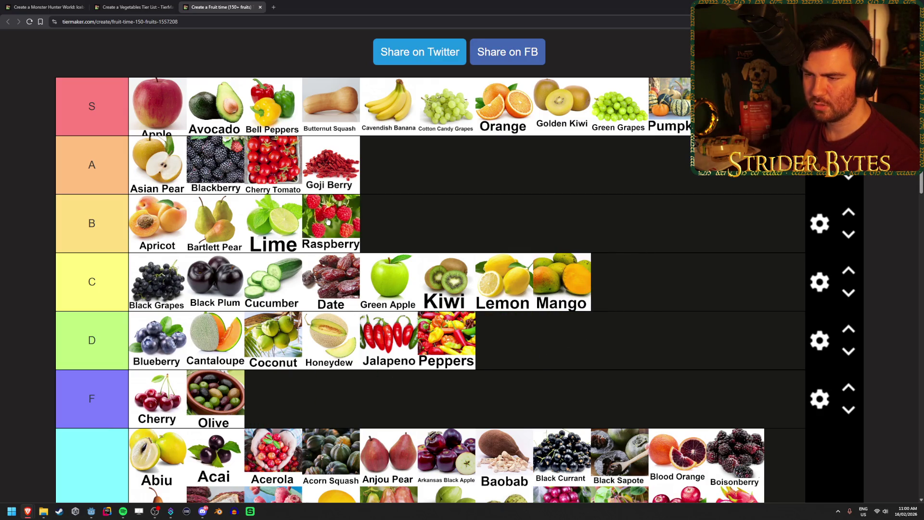
{"action": "scroll", "coordinate": [472, 262], "scroll_direction": "down", "scroll_amount": 12}
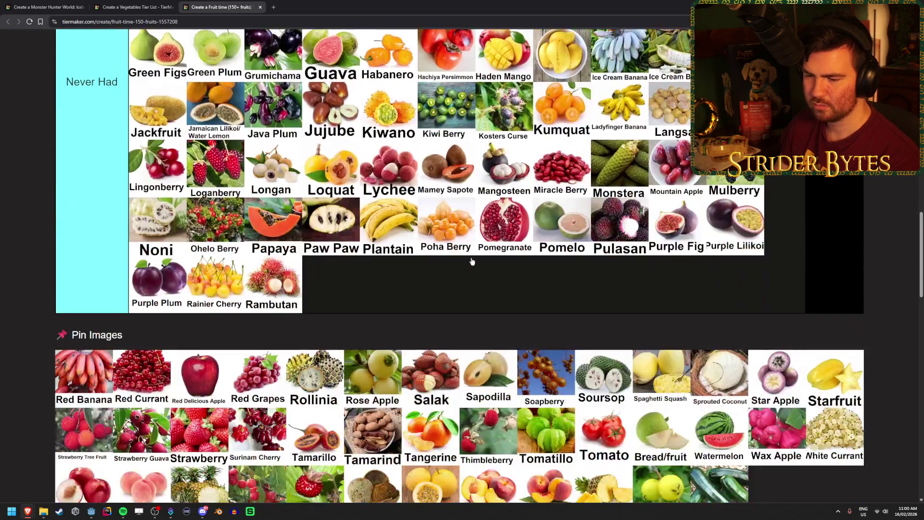
{"action": "scroll", "coordinate": [473, 262], "scroll_direction": "down", "scroll_amount": 2}
{"action": "left_click_drag", "start_coordinate": [84, 306], "coordinate": [331, 207]}
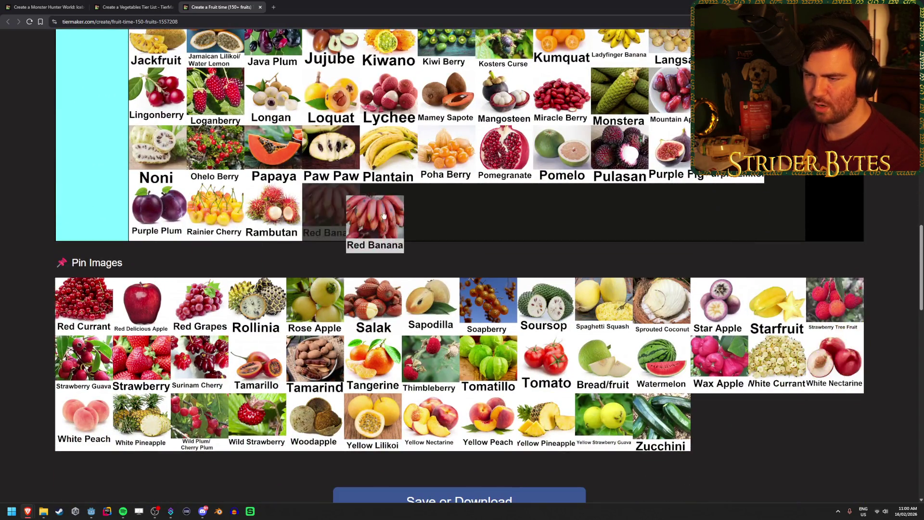
{"action": "mouse_move", "coordinate": [87, 309]}
{"action": "left_mouse_down"}
{"action": "mouse_move", "coordinate": [482, 215]}
{"action": "mouse_move", "coordinate": [82, 303]}
{"action": "mouse_move", "coordinate": [85, 270]}
{"action": "mouse_move", "coordinate": [244, 222]}
{"action": "mouse_move", "coordinate": [271, 234]}
{"action": "mouse_move", "coordinate": [224, 246]}
{"action": "mouse_move", "coordinate": [544, 200]}
{"action": "mouse_move", "coordinate": [545, 268]}
{"action": "mouse_move", "coordinate": [559, 289]}
{"action": "left_mouse_up"}
{"action": "scroll", "coordinate": [83, 289], "scroll_direction": "up", "scroll_amount": 10}
{"action": "scroll", "coordinate": [85, 270], "scroll_direction": "up", "scroll_amount": 6}
{"action": "scroll", "coordinate": [545, 201], "scroll_direction": "down", "scroll_amount": 2}
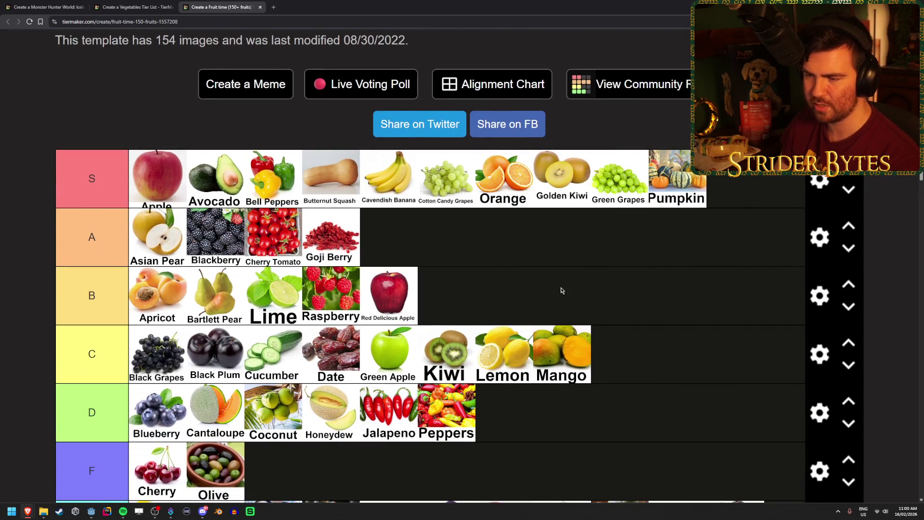
Step: Move the pinned fruits from Rollinia through Salak into the Never Had tier
{"action": "scroll", "coordinate": [612, 261], "scroll_direction": "down", "scroll_amount": 5}
{"action": "scroll", "coordinate": [612, 261], "scroll_direction": "down", "scroll_amount": 10}
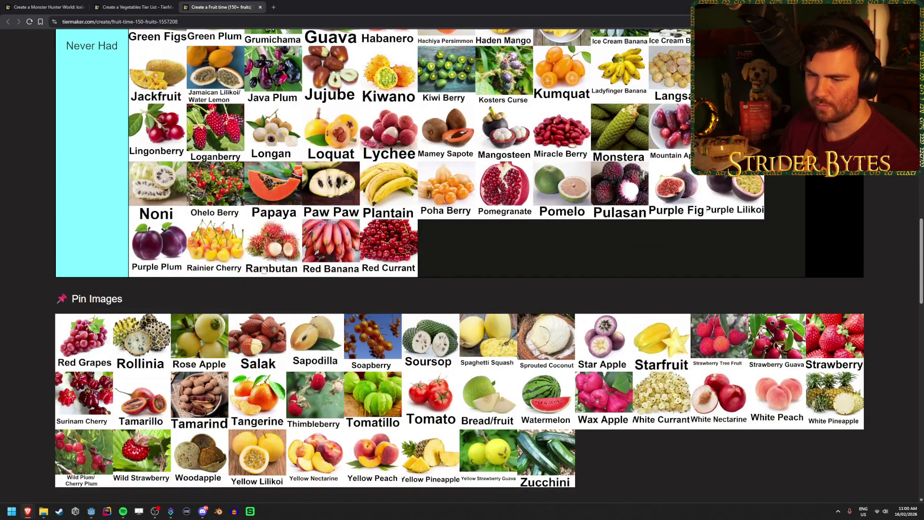
{"action": "scroll", "coordinate": [82, 339], "scroll_direction": "up", "scroll_amount": 15}
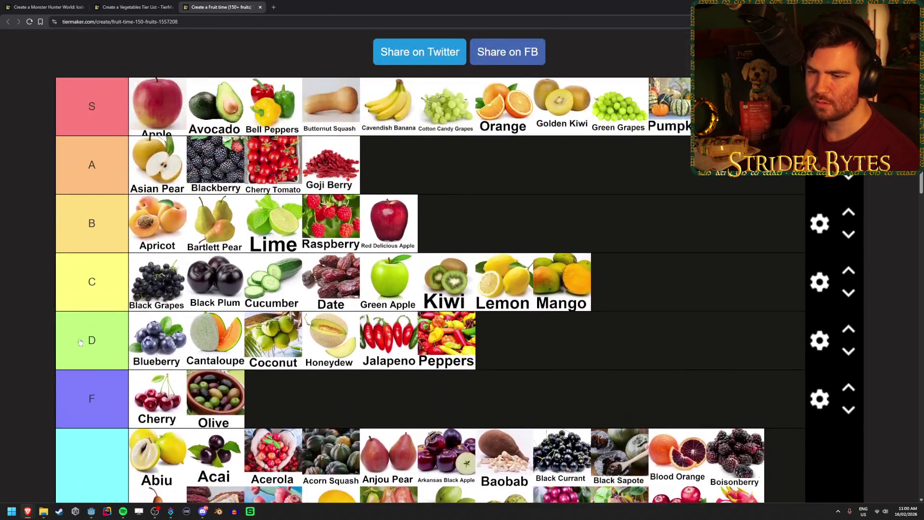
{"action": "scroll", "coordinate": [149, 287], "scroll_direction": "down", "scroll_amount": 10}
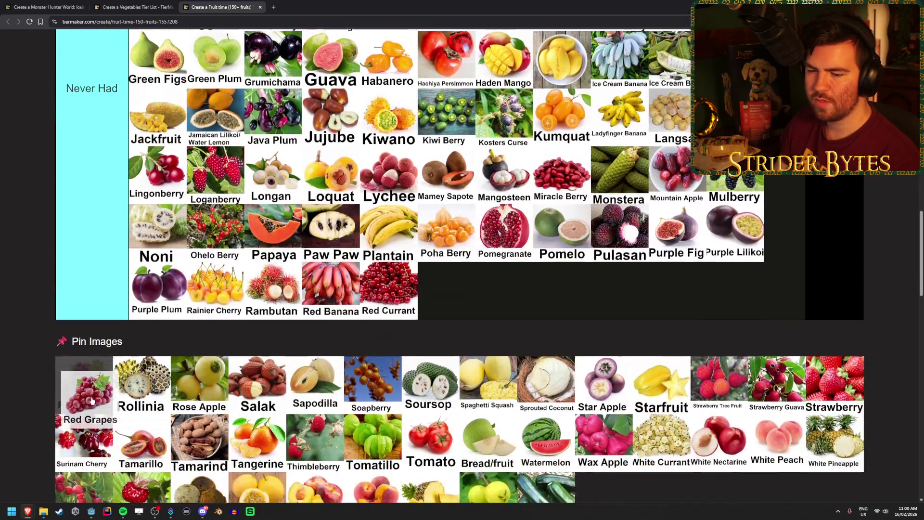
{"action": "scroll", "coordinate": [87, 392], "scroll_direction": "up", "scroll_amount": 10}
{"action": "mouse_move", "coordinate": [79, 430]}
{"action": "left_mouse_down"}
{"action": "mouse_move", "coordinate": [87, 392]}
{"action": "mouse_move", "coordinate": [218, 207]}
{"action": "mouse_move", "coordinate": [237, 213]}
{"action": "left_mouse_up"}
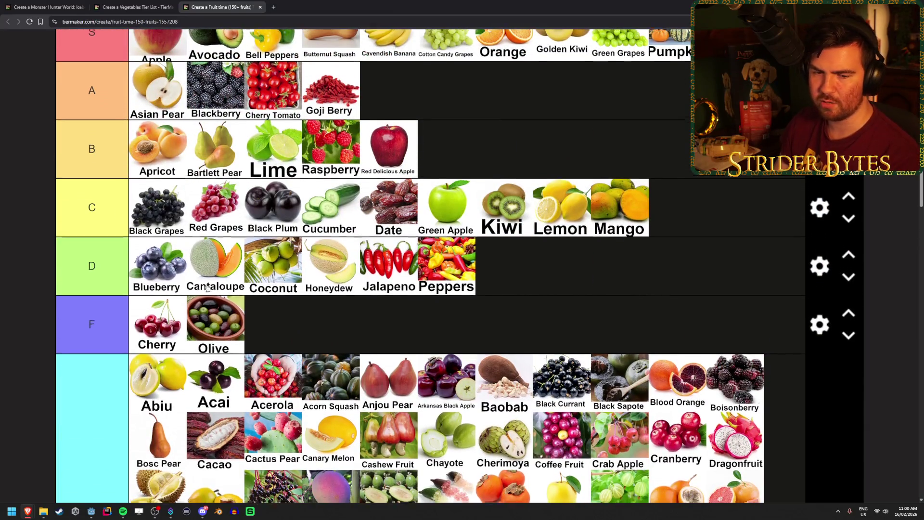
{"action": "scroll", "coordinate": [114, 337], "scroll_direction": "down", "scroll_amount": 10}
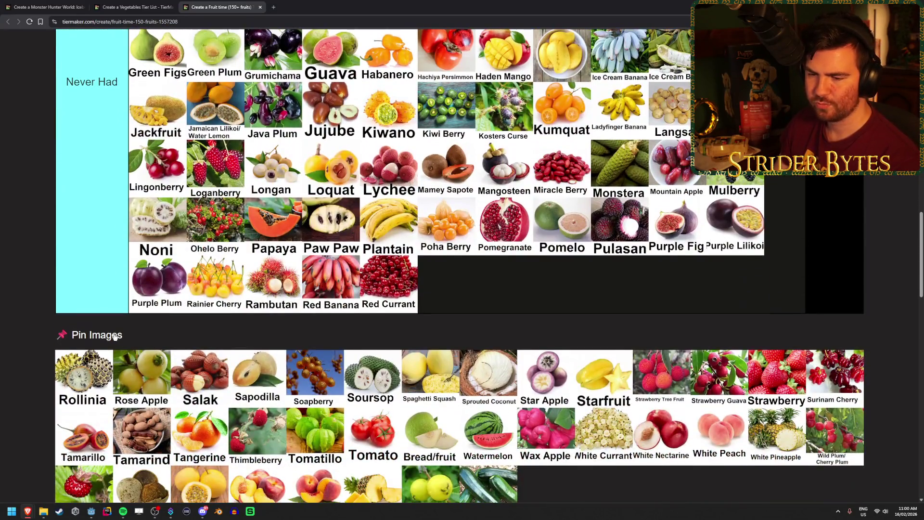
{"action": "scroll", "coordinate": [114, 336], "scroll_direction": "down", "scroll_amount": 2}
{"action": "left_click_drag", "start_coordinate": [83, 327], "coordinate": [448, 212]}
{"action": "mouse_move", "coordinate": [91, 303]}
{"action": "left_mouse_down"}
{"action": "mouse_move", "coordinate": [472, 260]}
{"action": "mouse_move", "coordinate": [504, 212]}
{"action": "mouse_move", "coordinate": [462, 250]}
{"action": "mouse_move", "coordinate": [563, 212]}
{"action": "left_mouse_up"}
Step: Add Sapodilla, Soapberry, Soursop, Spaghetti Squash, Star Apple and Starfruit to Never Had
{"action": "left_click_drag", "start_coordinate": [104, 303], "coordinate": [620, 212]}
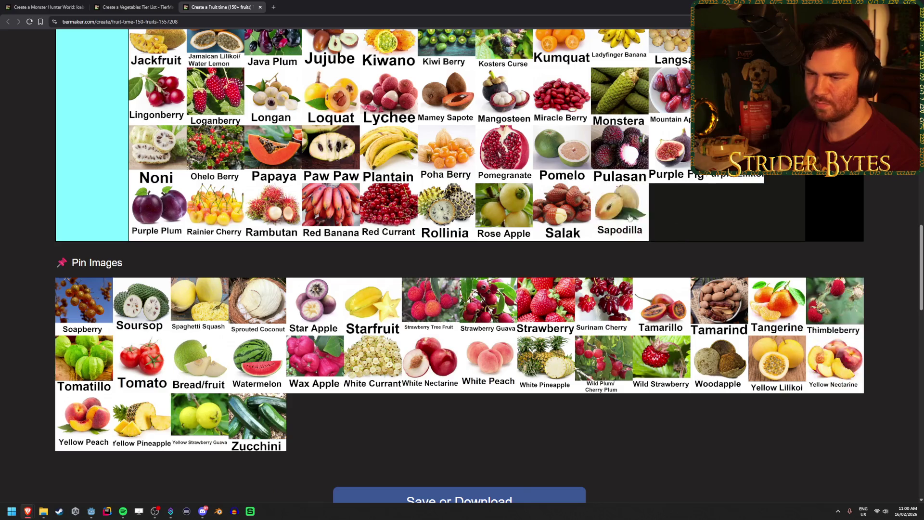
{"action": "mouse_move", "coordinate": [104, 287]}
{"action": "left_mouse_down"}
{"action": "mouse_move", "coordinate": [743, 202]}
{"action": "mouse_move", "coordinate": [678, 212]}
{"action": "left_mouse_up"}
{"action": "mouse_move", "coordinate": [93, 313]}
{"action": "left_mouse_down"}
{"action": "mouse_move", "coordinate": [712, 193]}
{"action": "mouse_move", "coordinate": [760, 232]}
{"action": "left_mouse_up"}
{"action": "mouse_move", "coordinate": [85, 304]}
{"action": "left_mouse_down"}
{"action": "mouse_move", "coordinate": [204, 247]}
{"action": "mouse_move", "coordinate": [248, 260]}
{"action": "mouse_move", "coordinate": [237, 267]}
{"action": "left_mouse_up"}
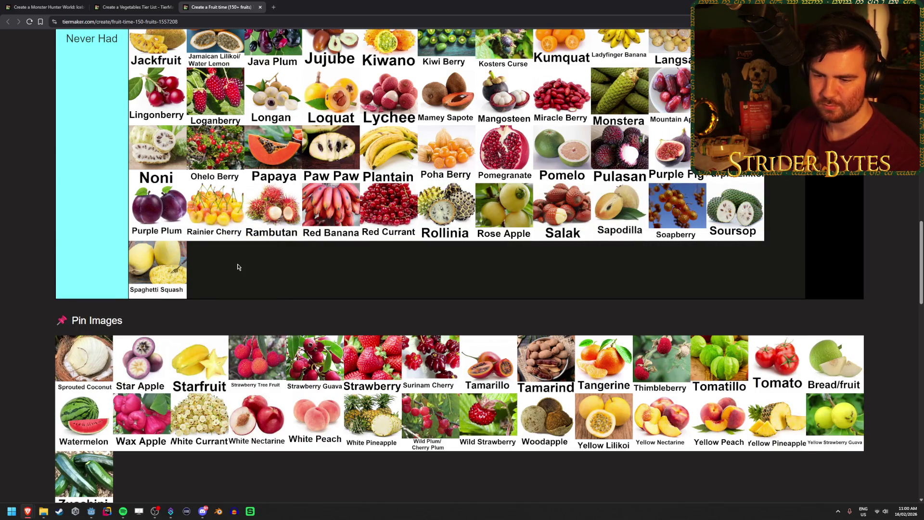
{"action": "scroll", "coordinate": [238, 266], "scroll_direction": "down", "scroll_amount": 1}
{"action": "left_click_drag", "start_coordinate": [83, 317], "coordinate": [331, 183]}
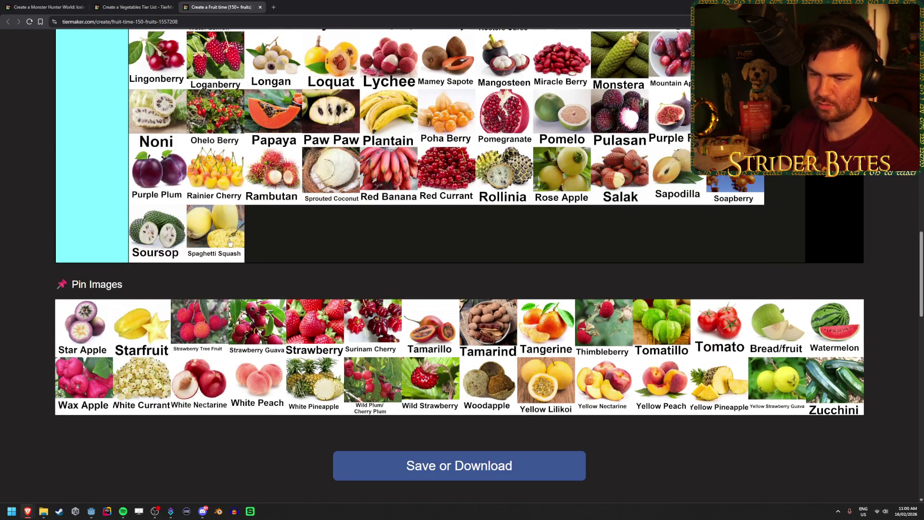
{"action": "mouse_move", "coordinate": [93, 327]}
{"action": "left_mouse_down"}
{"action": "mouse_move", "coordinate": [267, 236]}
{"action": "mouse_move", "coordinate": [308, 255]}
{"action": "mouse_move", "coordinate": [327, 239]}
{"action": "mouse_move", "coordinate": [486, 242]}
{"action": "mouse_move", "coordinate": [87, 327]}
{"action": "mouse_move", "coordinate": [447, 234]}
{"action": "mouse_move", "coordinate": [141, 325]}
{"action": "mouse_move", "coordinate": [185, 325]}
{"action": "mouse_move", "coordinate": [735, 214]}
{"action": "left_mouse_up"}
Step: Place Strawberry at the end of tier S and add Tamarillo and Tamarind to Never Had
{"action": "scroll", "coordinate": [186, 325], "scroll_direction": "up", "scroll_amount": 15}
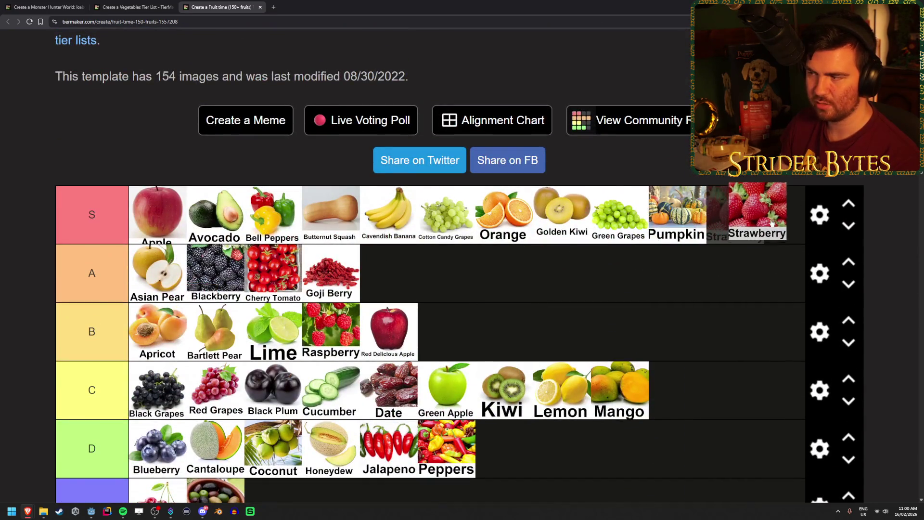
{"action": "scroll", "coordinate": [748, 288], "scroll_direction": "down", "scroll_amount": 10}
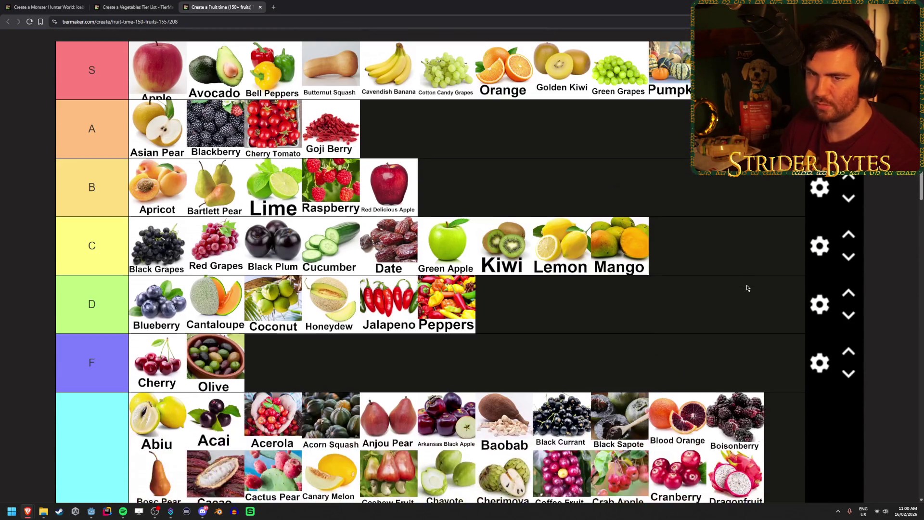
{"action": "scroll", "coordinate": [732, 289], "scroll_direction": "down", "scroll_amount": 7}
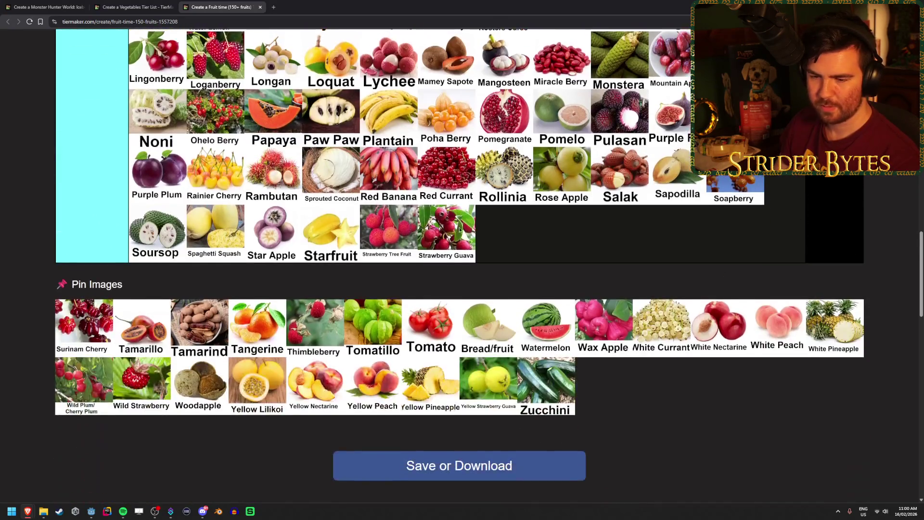
{"action": "left_click_drag", "start_coordinate": [117, 327], "coordinate": [641, 242]}
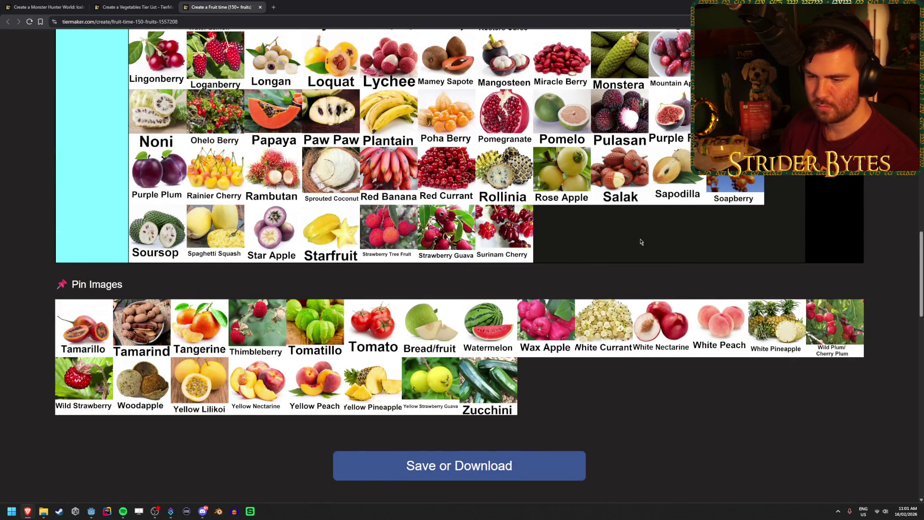
{"action": "mouse_move", "coordinate": [102, 336]}
{"action": "left_mouse_down"}
{"action": "mouse_move", "coordinate": [621, 255]}
{"action": "mouse_move", "coordinate": [566, 248]}
{"action": "mouse_move", "coordinate": [554, 262]}
{"action": "left_mouse_up"}
Step: Rank Tangerine in tier B and Tomato in tier A
{"action": "scroll", "coordinate": [79, 330], "scroll_direction": "up", "scroll_amount": 2}
{"action": "mouse_move", "coordinate": [82, 434]}
{"action": "left_mouse_down"}
{"action": "mouse_move", "coordinate": [83, 462]}
{"action": "mouse_move", "coordinate": [92, 430]}
{"action": "mouse_move", "coordinate": [670, 391]}
{"action": "mouse_move", "coordinate": [656, 265]}
{"action": "mouse_move", "coordinate": [654, 276]}
{"action": "left_mouse_up"}
{"action": "scroll", "coordinate": [91, 431], "scroll_direction": "up", "scroll_amount": 12}
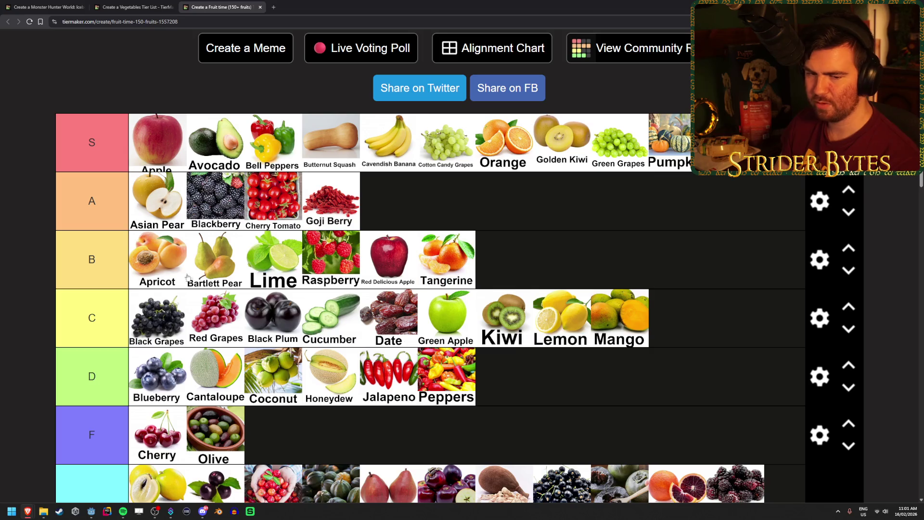
{"action": "scroll", "coordinate": [530, 257], "scroll_direction": "down", "scroll_amount": 15}
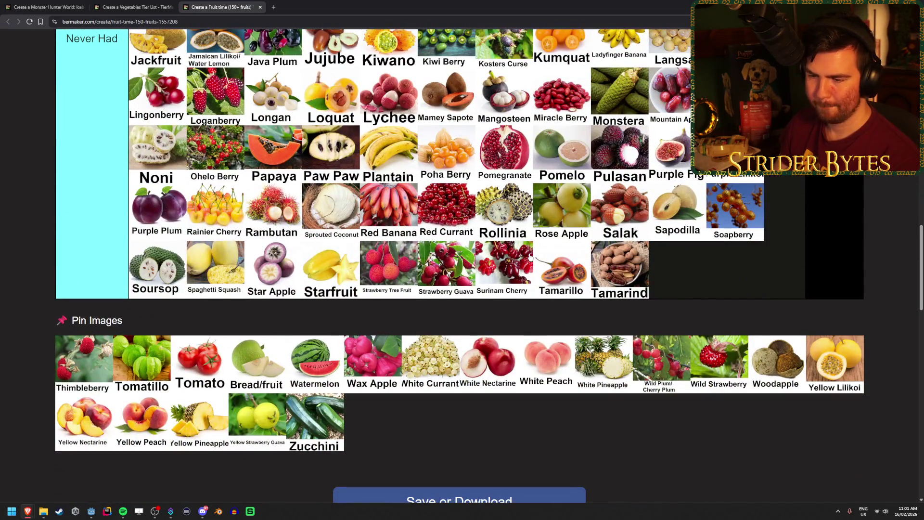
{"action": "mouse_move", "coordinate": [200, 366]}
{"action": "left_mouse_down"}
{"action": "mouse_move", "coordinate": [597, 376]}
{"action": "mouse_move", "coordinate": [761, 417]}
{"action": "mouse_move", "coordinate": [513, 249]}
{"action": "left_mouse_up"}
{"action": "scroll", "coordinate": [199, 363], "scroll_direction": "up", "scroll_amount": 15}
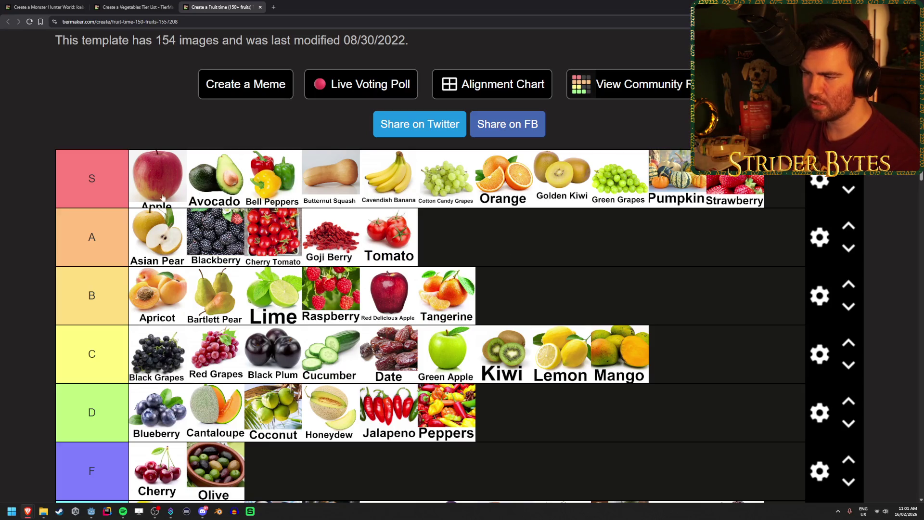
Step: Rank Watermelon in D, Yellow Nectarine in B and Yellow Pineapple in F
{"action": "scroll", "coordinate": [470, 237], "scroll_direction": "down", "scroll_amount": 15}
{"action": "scroll", "coordinate": [376, 218], "scroll_direction": "down", "scroll_amount": 1}
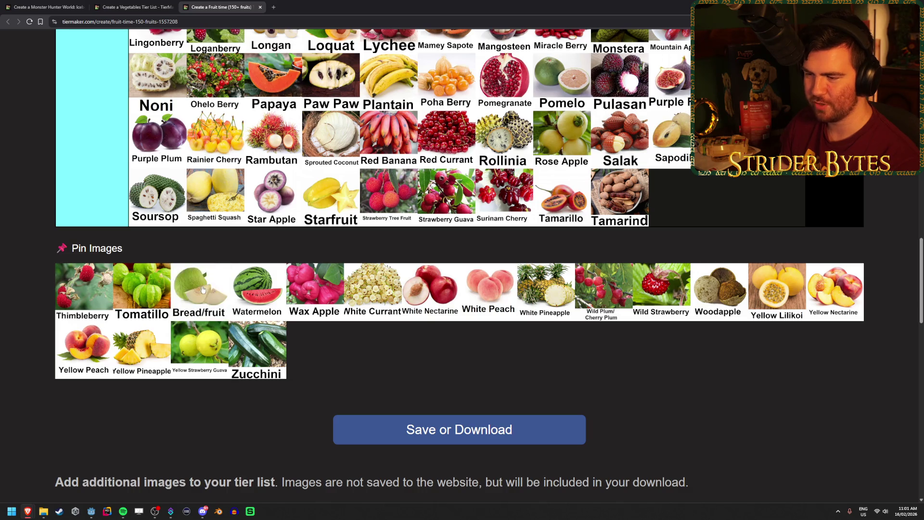
{"action": "mouse_move", "coordinate": [263, 296]}
{"action": "left_mouse_down"}
{"action": "mouse_move", "coordinate": [330, 301]}
{"action": "mouse_move", "coordinate": [284, 460]}
{"action": "mouse_move", "coordinate": [634, 308]}
{"action": "mouse_move", "coordinate": [625, 282]}
{"action": "left_mouse_up"}
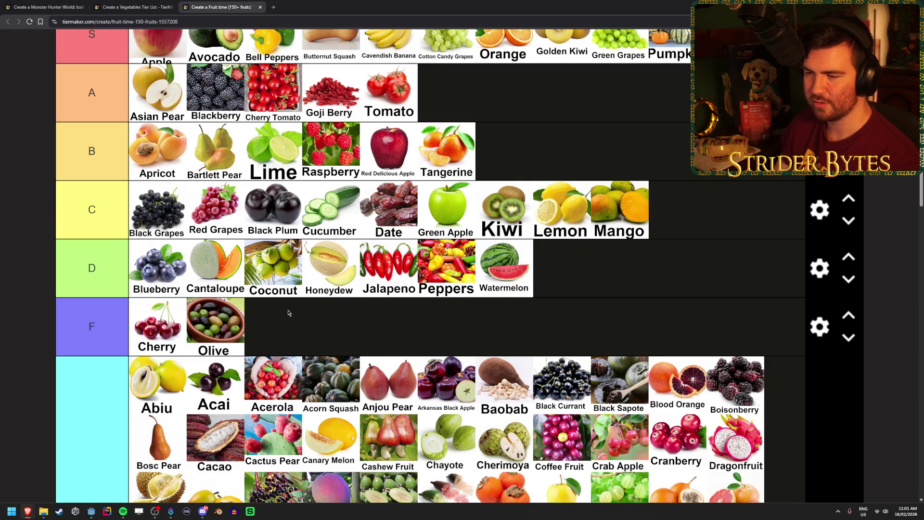
{"action": "scroll", "coordinate": [653, 276], "scroll_direction": "down", "scroll_amount": 10}
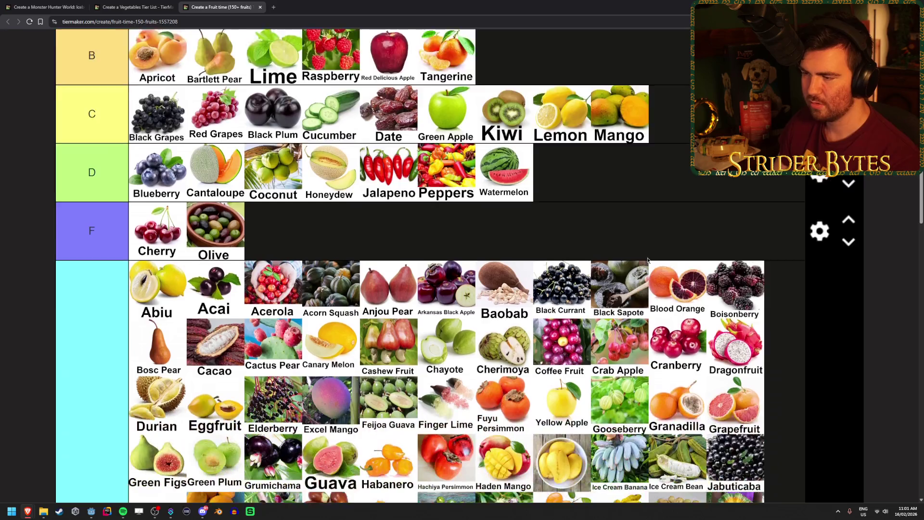
{"action": "scroll", "coordinate": [648, 260], "scroll_direction": "down", "scroll_amount": 2}
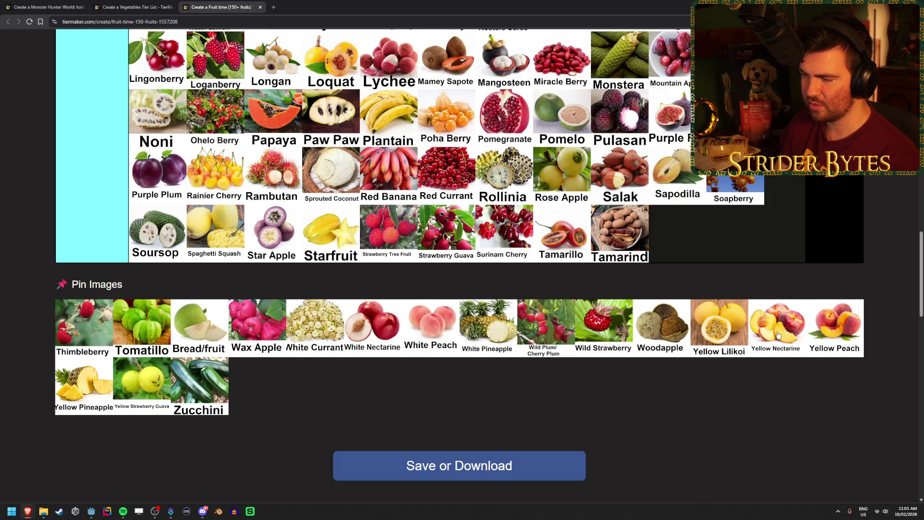
{"action": "mouse_move", "coordinate": [778, 335]}
{"action": "left_mouse_down"}
{"action": "mouse_move", "coordinate": [777, 321]}
{"action": "mouse_move", "coordinate": [752, 376]}
{"action": "mouse_move", "coordinate": [797, 367]}
{"action": "mouse_move", "coordinate": [753, 312]}
{"action": "mouse_move", "coordinate": [719, 292]}
{"action": "mouse_move", "coordinate": [720, 251]}
{"action": "mouse_move", "coordinate": [679, 188]}
{"action": "mouse_move", "coordinate": [522, 195]}
{"action": "left_mouse_up"}
{"action": "scroll", "coordinate": [775, 322], "scroll_direction": "up", "scroll_amount": 10}
{"action": "scroll", "coordinate": [797, 367], "scroll_direction": "up", "scroll_amount": 6}
{"action": "scroll", "coordinate": [796, 367], "scroll_direction": "down", "scroll_amount": 3}
{"action": "scroll", "coordinate": [655, 244], "scroll_direction": "down", "scroll_amount": 12}
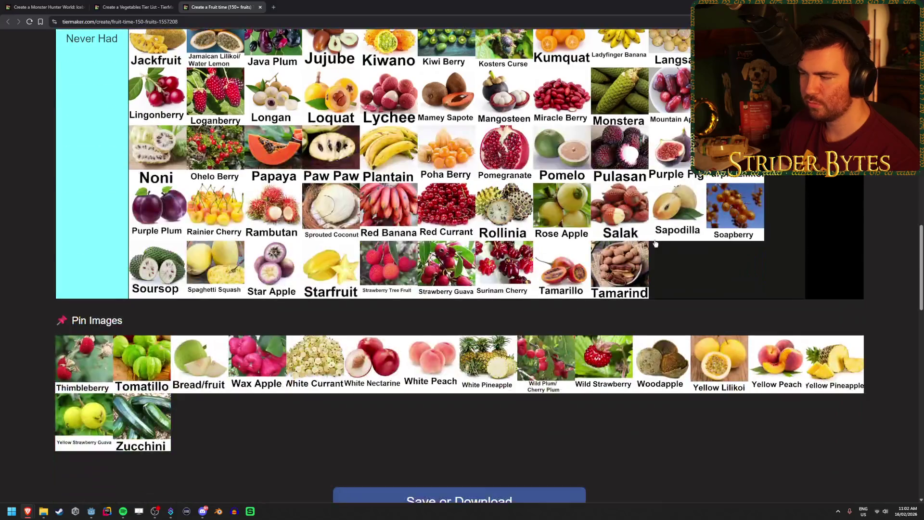
{"action": "mouse_move", "coordinate": [855, 349]}
{"action": "left_mouse_down"}
{"action": "mouse_move", "coordinate": [890, 377]}
{"action": "mouse_move", "coordinate": [612, 365]}
{"action": "mouse_move", "coordinate": [592, 313]}
{"action": "mouse_move", "coordinate": [627, 369]}
{"action": "mouse_move", "coordinate": [648, 364]}
{"action": "left_mouse_up"}
{"action": "scroll", "coordinate": [885, 379], "scroll_direction": "up", "scroll_amount": 10}
{"action": "scroll", "coordinate": [613, 364], "scroll_direction": "up", "scroll_amount": 2}
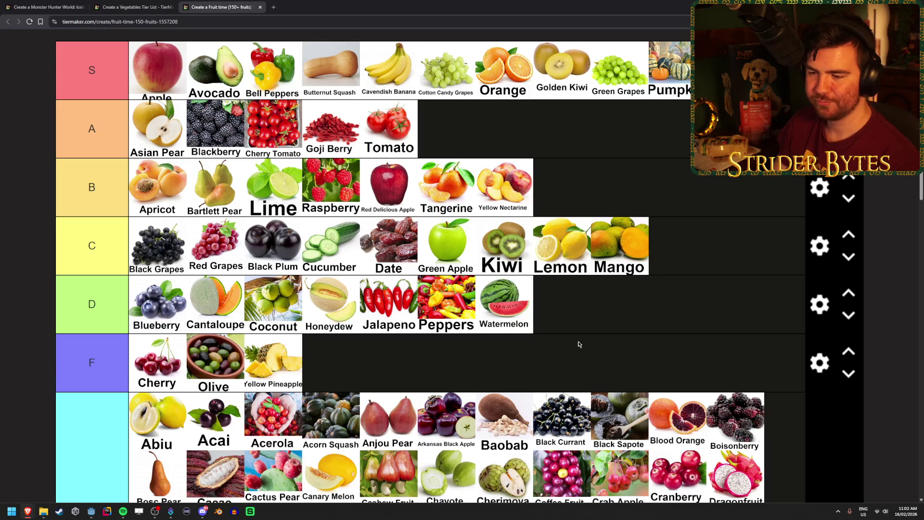
Step: Rank Zucchini in tier A
{"action": "scroll", "coordinate": [579, 345], "scroll_direction": "down", "scroll_amount": 10}
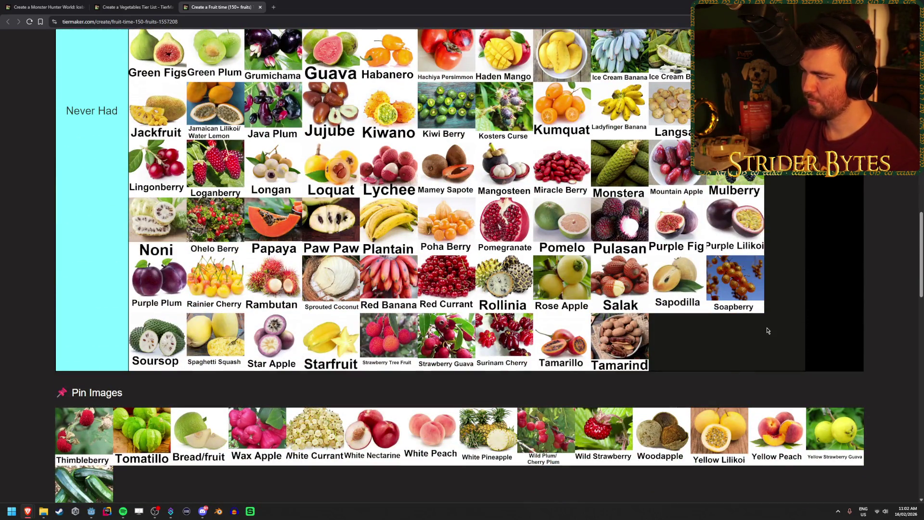
{"action": "scroll", "coordinate": [768, 331], "scroll_direction": "up", "scroll_amount": 10}
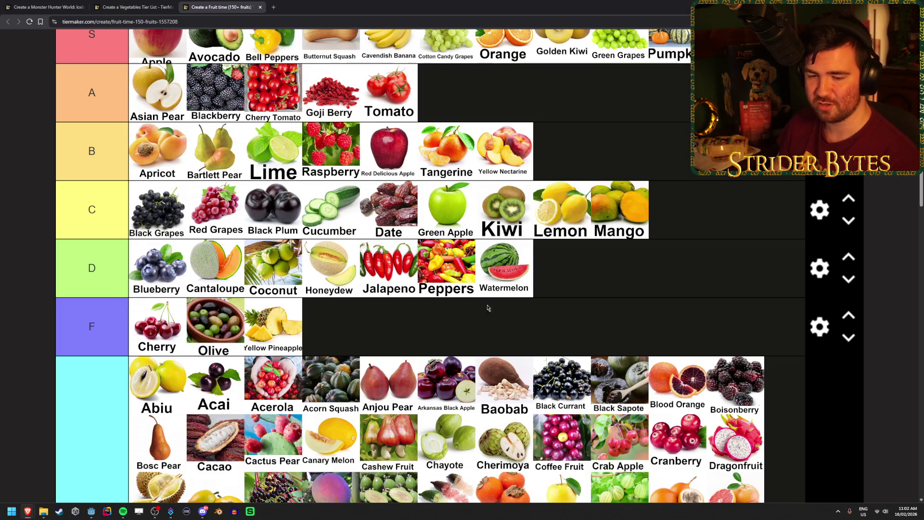
{"action": "scroll", "coordinate": [479, 311], "scroll_direction": "down", "scroll_amount": 13}
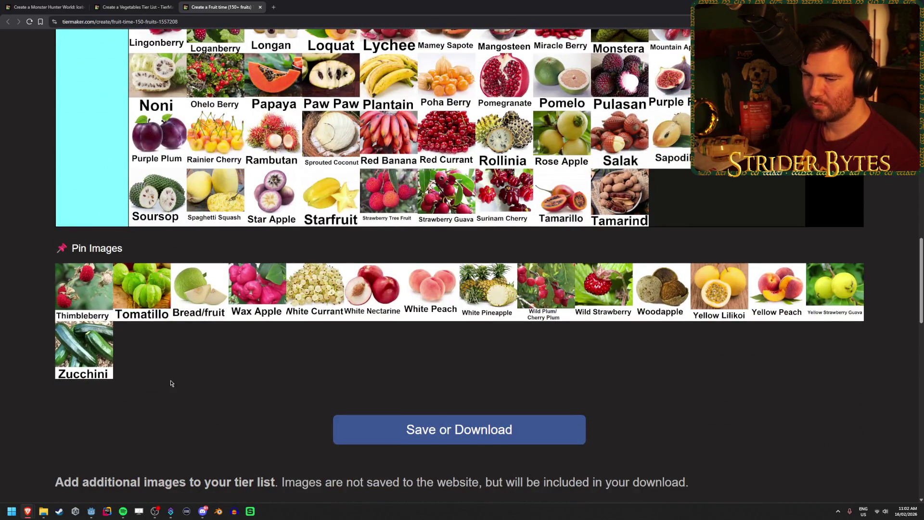
{"action": "mouse_move", "coordinate": [96, 356]}
{"action": "left_mouse_down"}
{"action": "mouse_move", "coordinate": [102, 332]}
{"action": "mouse_move", "coordinate": [646, 199]}
{"action": "left_mouse_up"}
{"action": "scroll", "coordinate": [103, 337], "scroll_direction": "up", "scroll_amount": 12}
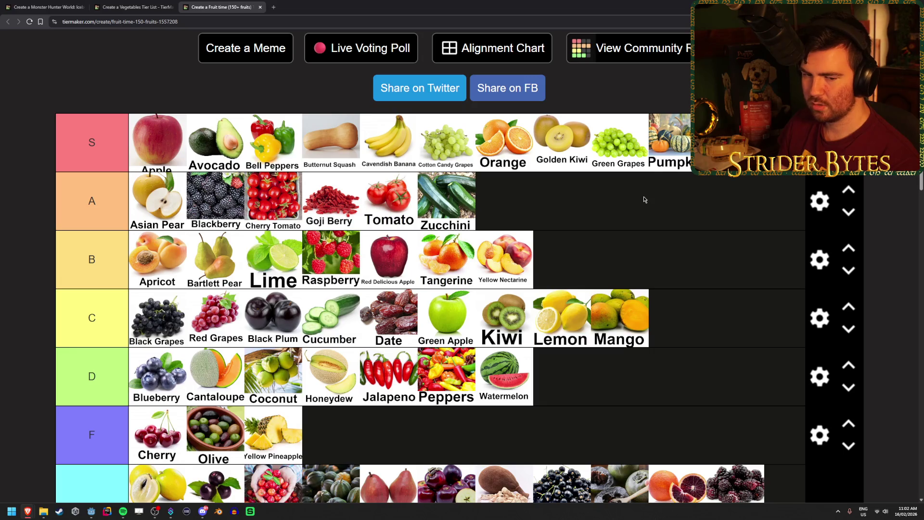
{"action": "scroll", "coordinate": [645, 200], "scroll_direction": "down", "scroll_amount": 15}
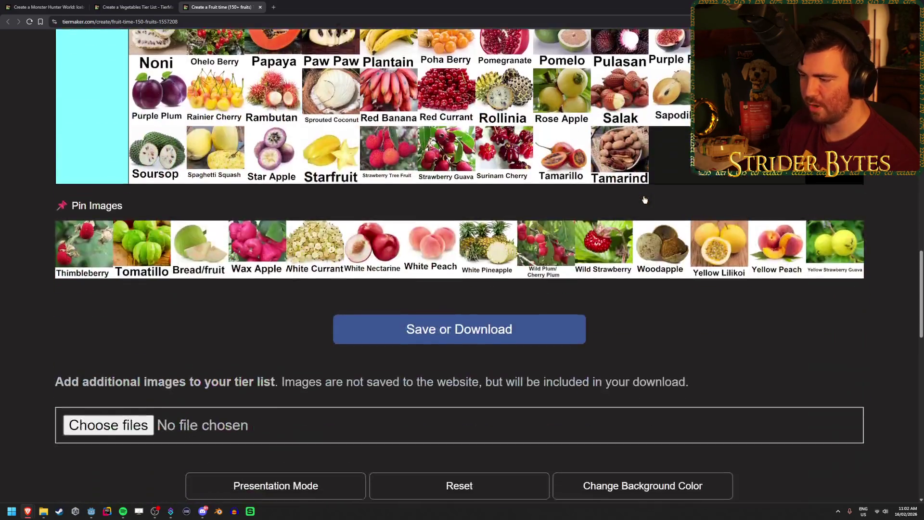
{"action": "scroll", "coordinate": [736, 324], "scroll_direction": "up", "scroll_amount": 2}
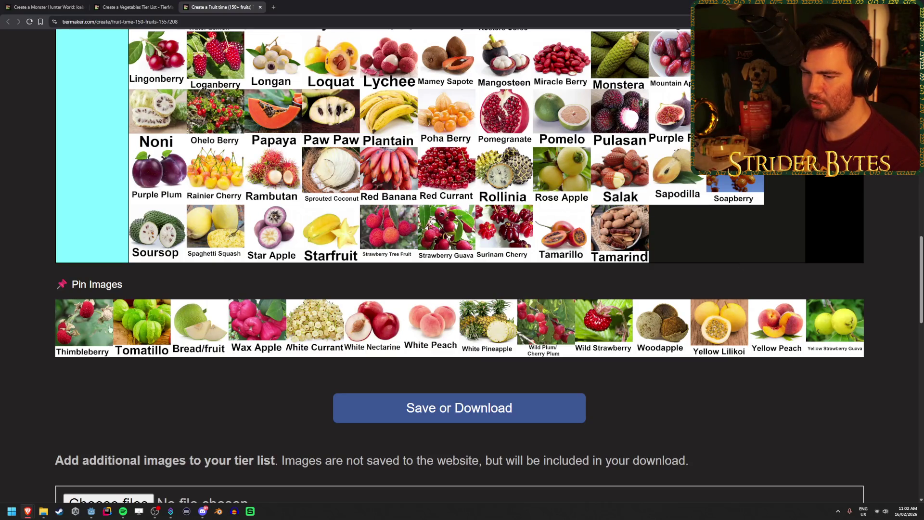
{"action": "scroll", "coordinate": [441, 328], "scroll_direction": "up", "scroll_amount": 8}
{"action": "scroll", "coordinate": [443, 324], "scroll_direction": "up", "scroll_amount": 7}
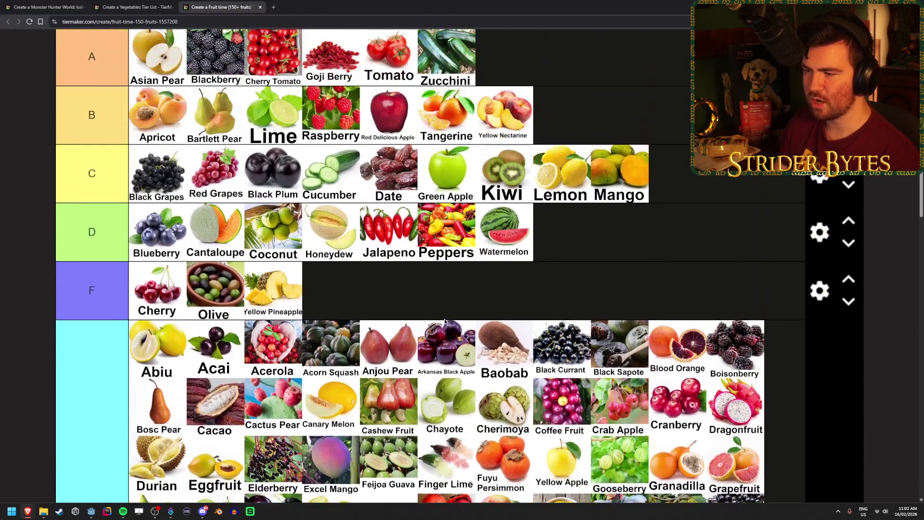
{"action": "scroll", "coordinate": [692, 223], "scroll_direction": "down", "scroll_amount": 9}
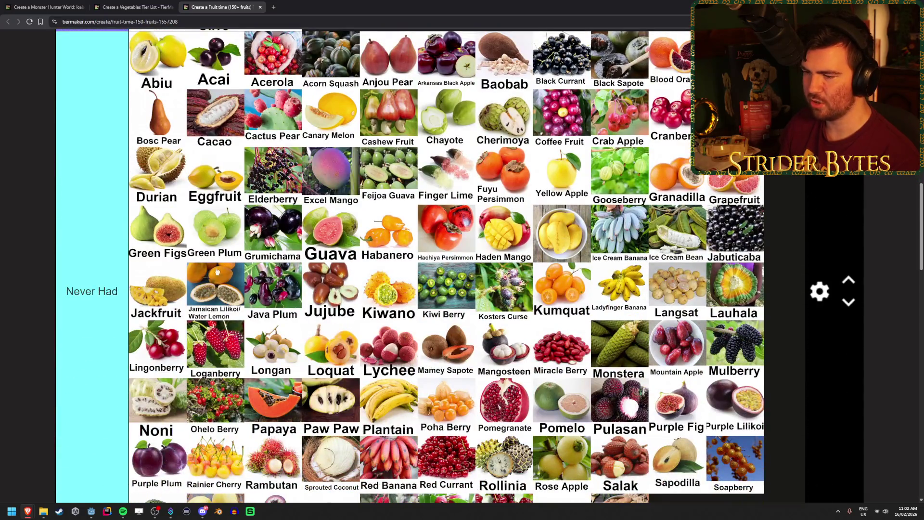
{"action": "scroll", "coordinate": [214, 227], "scroll_direction": "down", "scroll_amount": 4}
{"action": "scroll", "coordinate": [407, 407], "scroll_direction": "up", "scroll_amount": 8}
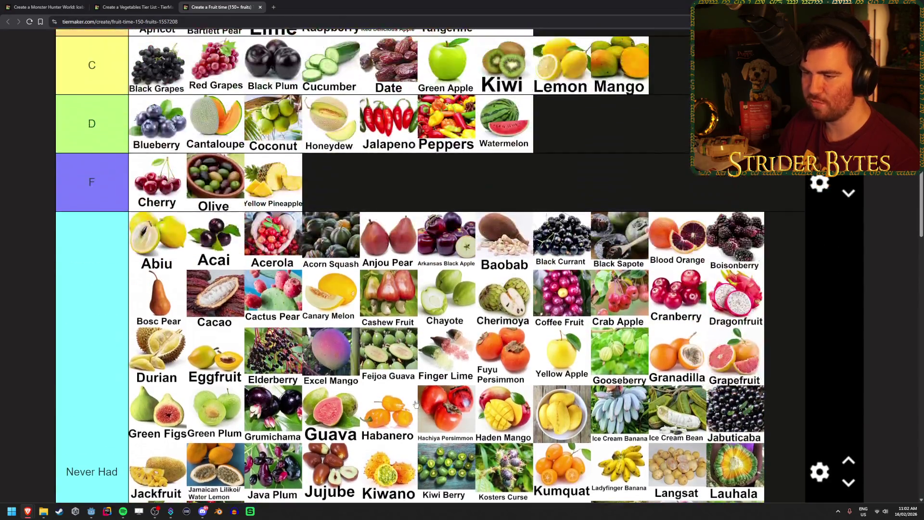
{"action": "scroll", "coordinate": [76, 423], "scroll_direction": "down", "scroll_amount": 9}
Step: Move Thimbleberry, Tomatillo, Breadfruit, Wax Apple, the White fruits, Yellow Lilikoi and Yellow Peach into Never Had
{"action": "left_click_drag", "start_coordinate": [83, 361], "coordinate": [679, 270]}
{"action": "mouse_move", "coordinate": [83, 361]}
{"action": "left_mouse_down"}
{"action": "mouse_move", "coordinate": [734, 279]}
{"action": "mouse_move", "coordinate": [775, 283]}
{"action": "mouse_move", "coordinate": [743, 288]}
{"action": "left_mouse_up"}
{"action": "mouse_move", "coordinate": [75, 340]}
{"action": "left_mouse_down"}
{"action": "mouse_move", "coordinate": [285, 277]}
{"action": "mouse_move", "coordinate": [159, 289]}
{"action": "left_mouse_up"}
{"action": "mouse_move", "coordinate": [84, 371]}
{"action": "left_mouse_down"}
{"action": "mouse_move", "coordinate": [251, 279]}
{"action": "mouse_move", "coordinate": [217, 299]}
{"action": "left_mouse_up"}
{"action": "mouse_move", "coordinate": [88, 403]}
{"action": "left_mouse_down"}
{"action": "mouse_move", "coordinate": [279, 303]}
{"action": "mouse_move", "coordinate": [481, 308]}
{"action": "mouse_move", "coordinate": [462, 313]}
{"action": "mouse_move", "coordinate": [508, 321]}
{"action": "mouse_move", "coordinate": [308, 354]}
{"action": "mouse_move", "coordinate": [448, 299]}
{"action": "mouse_move", "coordinate": [631, 284]}
{"action": "mouse_move", "coordinate": [504, 298]}
{"action": "mouse_move", "coordinate": [562, 296]}
{"action": "mouse_move", "coordinate": [140, 393]}
{"action": "mouse_move", "coordinate": [621, 298]}
{"action": "left_mouse_up"}
{"action": "mouse_move", "coordinate": [107, 407]}
{"action": "left_mouse_down"}
{"action": "mouse_move", "coordinate": [683, 320]}
{"action": "mouse_move", "coordinate": [679, 308]}
{"action": "left_mouse_up"}
{"action": "mouse_move", "coordinate": [85, 395]}
{"action": "left_mouse_down"}
{"action": "mouse_move", "coordinate": [532, 344]}
{"action": "mouse_move", "coordinate": [712, 308]}
{"action": "mouse_move", "coordinate": [359, 332]}
{"action": "mouse_move", "coordinate": [369, 369]}
{"action": "mouse_move", "coordinate": [386, 381]}
{"action": "left_mouse_up"}
{"action": "scroll", "coordinate": [482, 409], "scroll_direction": "up", "scroll_amount": 3}
Step: Scroll through the tier list to confirm Yellow Strawberry Guava is in Never Had and nothing remains pinned
{"action": "scroll", "coordinate": [529, 422], "scroll_direction": "down", "scroll_amount": 2}
{"action": "scroll", "coordinate": [530, 415], "scroll_direction": "up", "scroll_amount": 6}
{"action": "scroll", "coordinate": [530, 414], "scroll_direction": "down", "scroll_amount": 3}
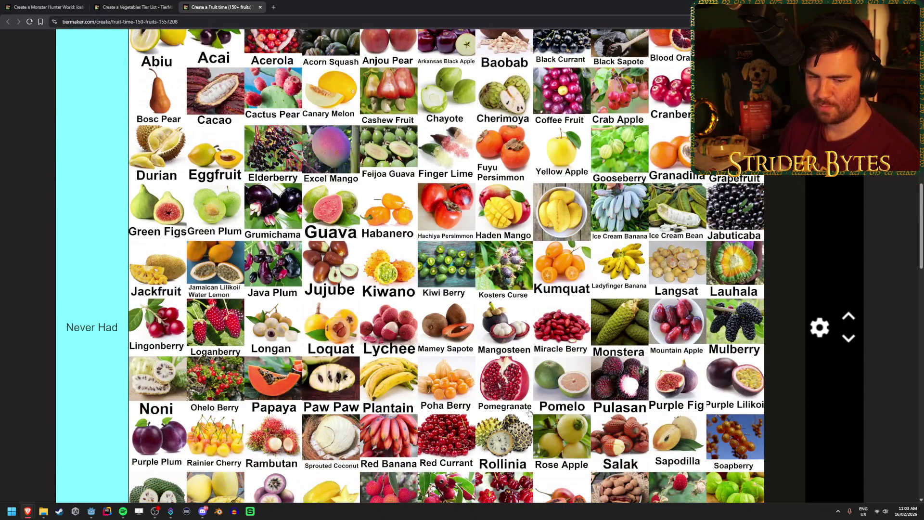
{"action": "scroll", "coordinate": [529, 413], "scroll_direction": "up", "scroll_amount": 3}
{"action": "scroll", "coordinate": [530, 413], "scroll_direction": "up", "scroll_amount": 4}
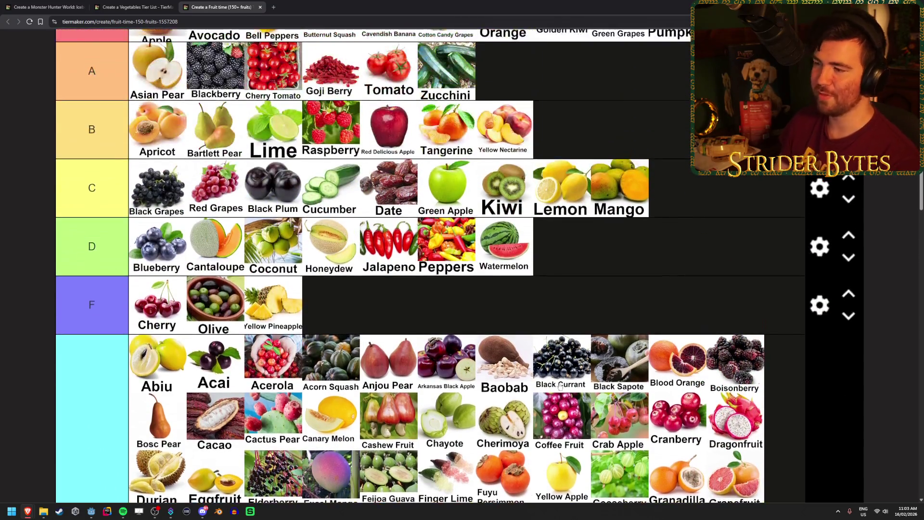
{"action": "scroll", "coordinate": [719, 319], "scroll_direction": "down", "scroll_amount": 13}
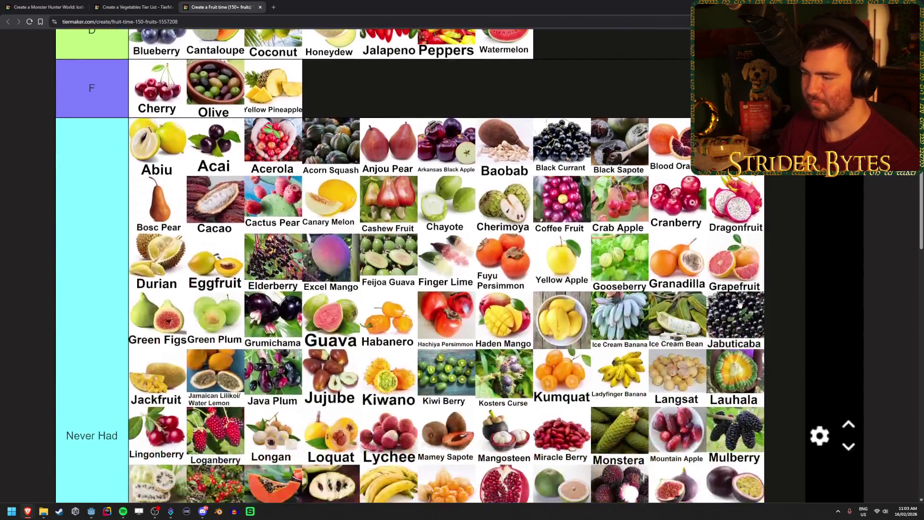
{"action": "scroll", "coordinate": [781, 287], "scroll_direction": "up", "scroll_amount": 3}
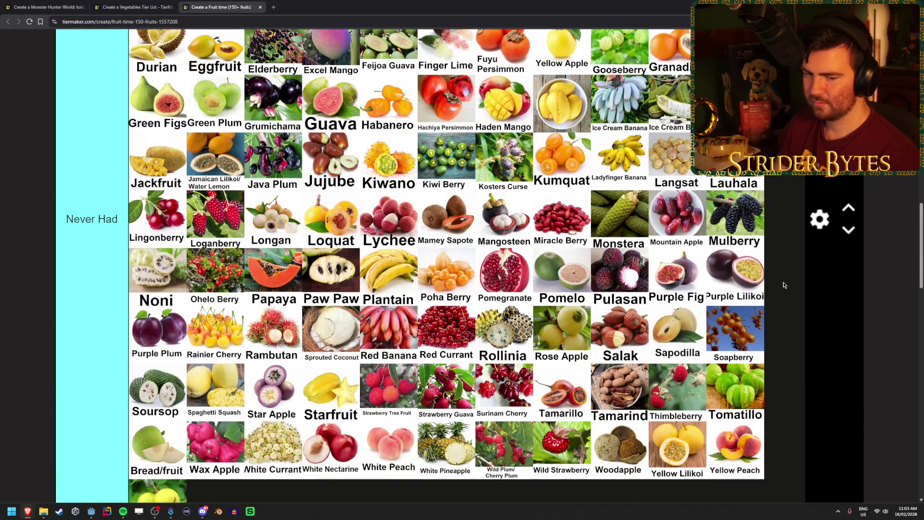
{"action": "scroll", "coordinate": [783, 285], "scroll_direction": "up", "scroll_amount": 10}
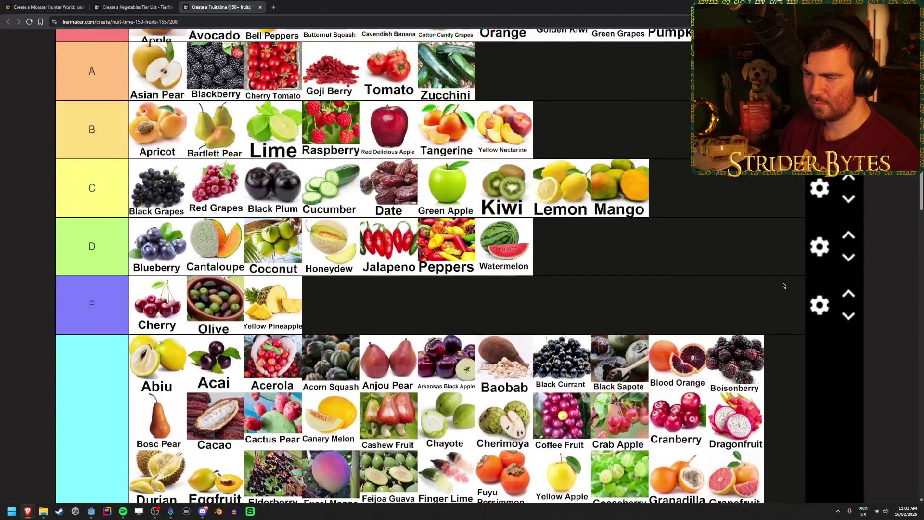
{"action": "scroll", "coordinate": [783, 285], "scroll_direction": "down", "scroll_amount": 2}
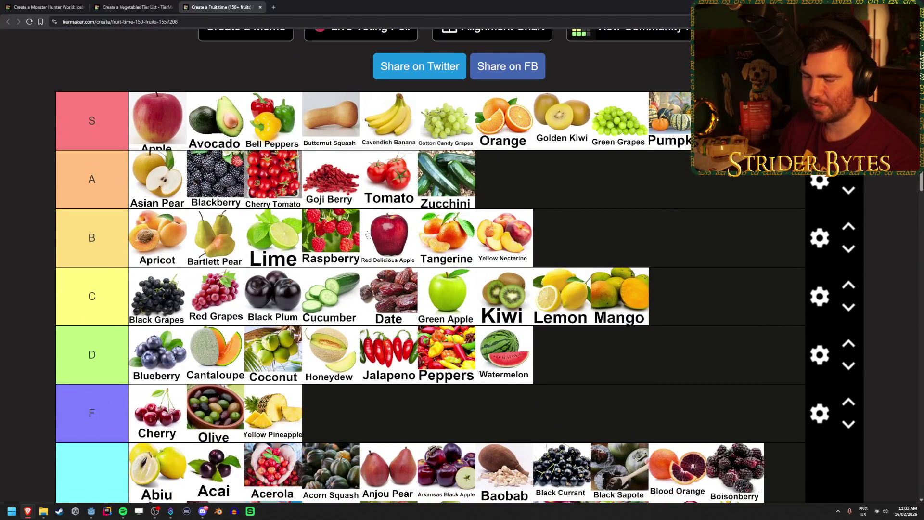
{"action": "scroll", "coordinate": [687, 207], "scroll_direction": "up", "scroll_amount": 2}
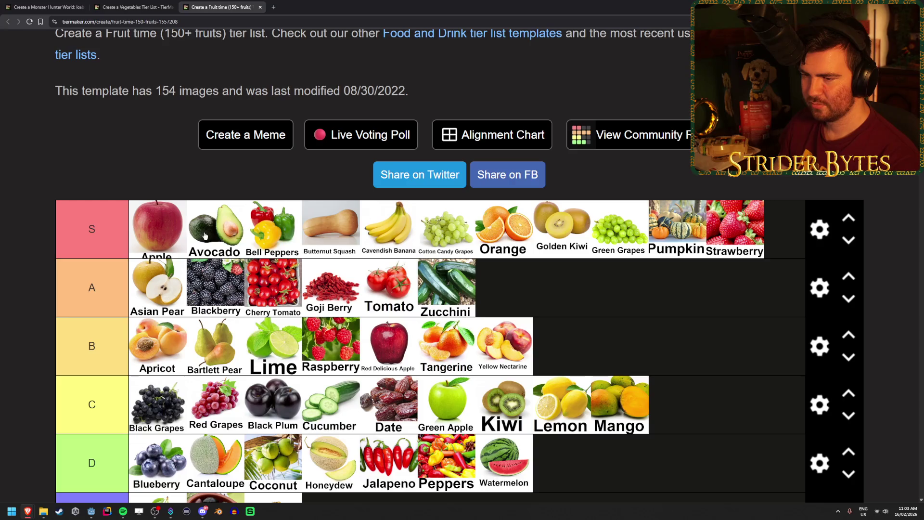
{"action": "scroll", "coordinate": [212, 229], "scroll_direction": "up", "scroll_amount": 1}
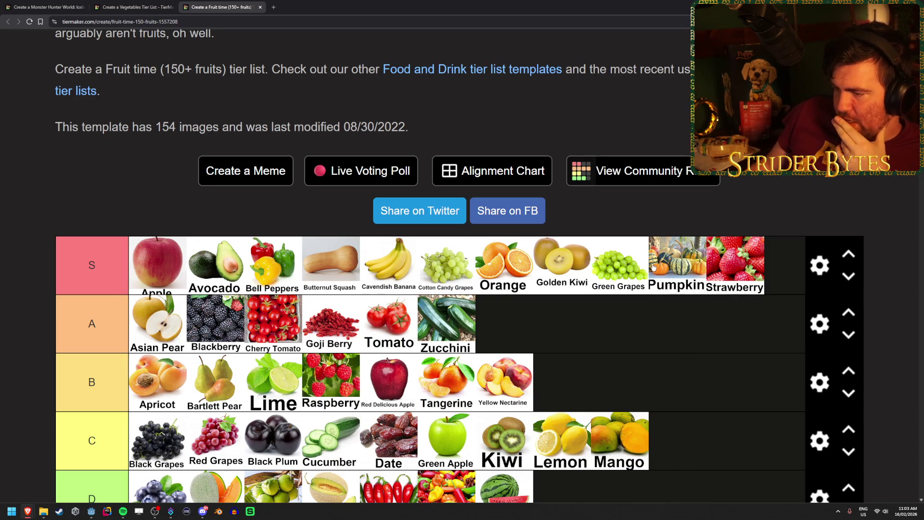
{"action": "scroll", "coordinate": [674, 406], "scroll_direction": "down", "scroll_amount": 10}
{"action": "scroll", "coordinate": [673, 386], "scroll_direction": "up", "scroll_amount": 9}
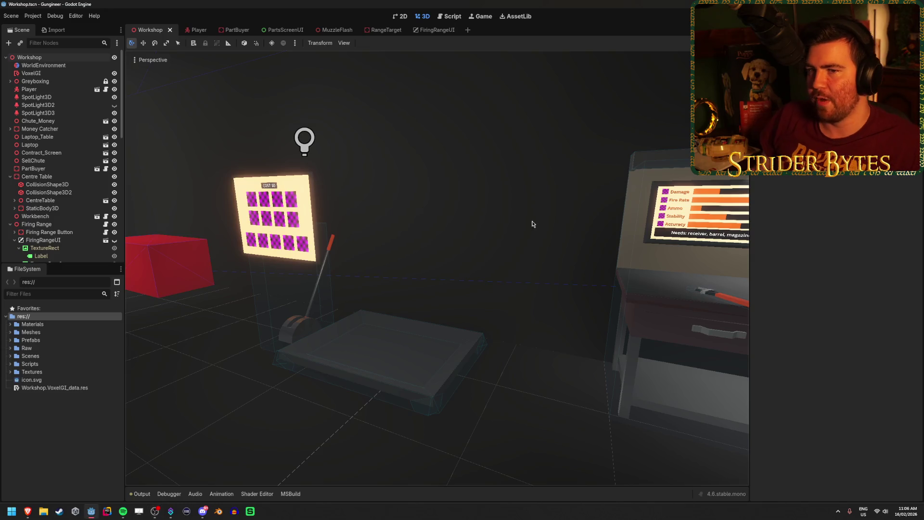
Step: Swing the viewport over to the scene's lights and give the output log more room
{"action": "right_click", "coordinate": [530, 221]}
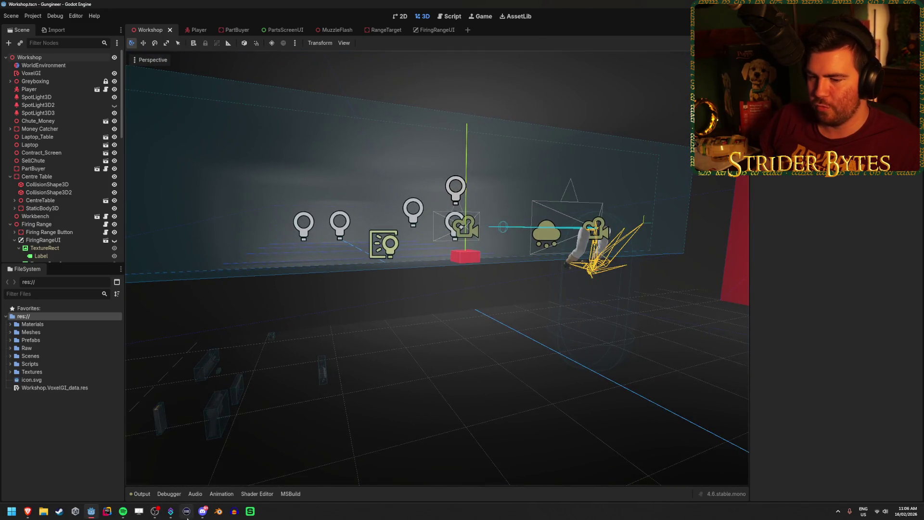
{"action": "right_click", "coordinate": [386, 389]}
{"action": "mouse_move", "coordinate": [376, 404]}
{"action": "left_mouse_down"}
{"action": "mouse_move", "coordinate": [400, 315]}
{"action": "mouse_move", "coordinate": [407, 344]}
{"action": "left_mouse_up"}
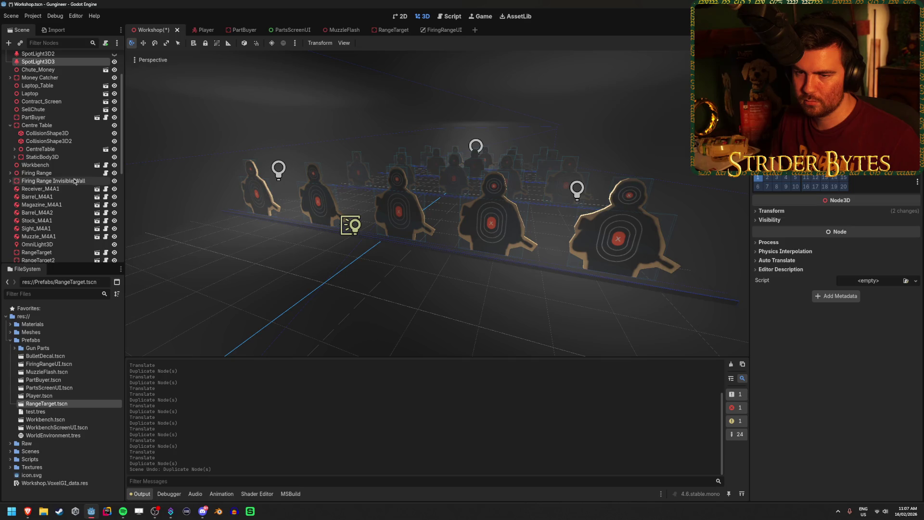
{"action": "scroll", "coordinate": [75, 181], "scroll_direction": "down", "scroll_amount": 5}
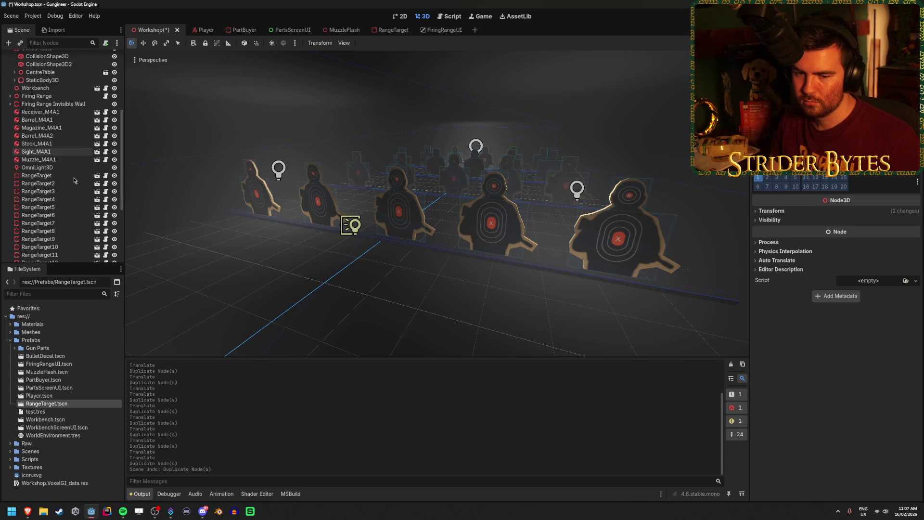
{"action": "scroll", "coordinate": [75, 181], "scroll_direction": "up", "scroll_amount": 2}
{"action": "scroll", "coordinate": [74, 180], "scroll_direction": "up", "scroll_amount": 4}
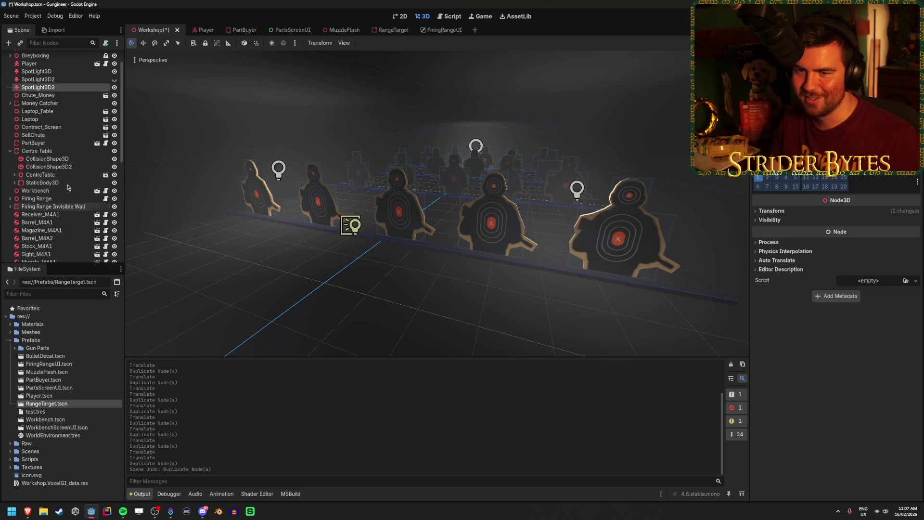
Step: Collapse Centre Table, expand Greyboxing and select OmniLight3D through OmniLight3D7
{"action": "left_click", "coordinate": [10, 177]}
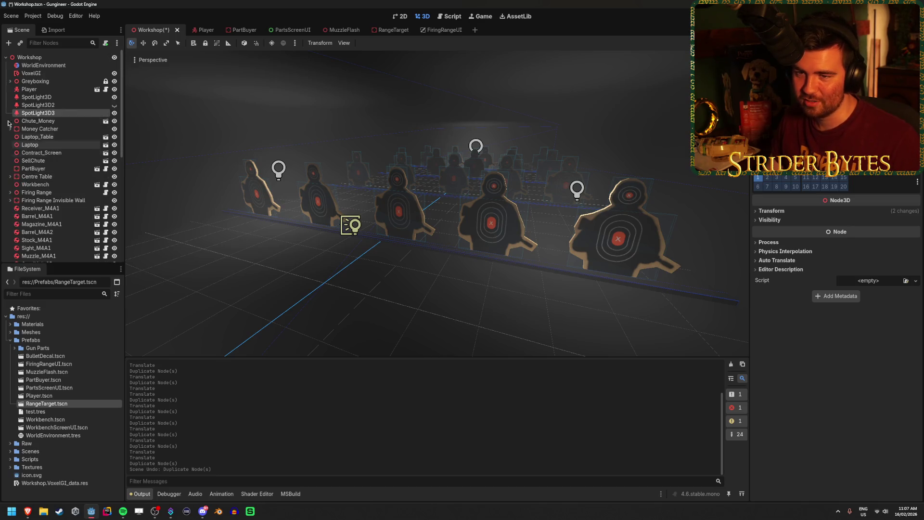
{"action": "left_click", "coordinate": [10, 82]}
{"action": "scroll", "coordinate": [57, 145], "scroll_direction": "down", "scroll_amount": 3}
{"action": "left_click", "coordinate": [59, 189]}
{"action": "left_click", "coordinate": [47, 247], "text": "shift"}
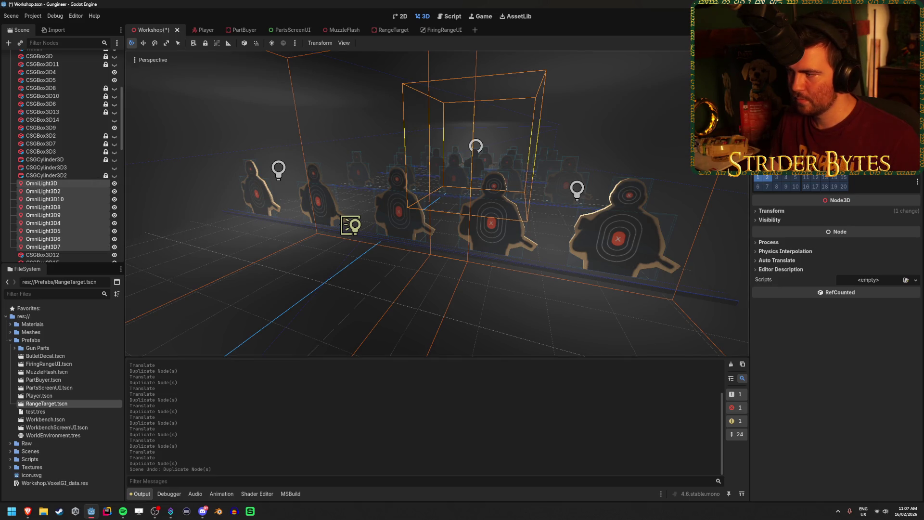
Step: Untick Visible under Visibility for the nine selected omni lights
{"action": "scroll", "coordinate": [837, 241], "scroll_direction": "up", "scroll_amount": 3}
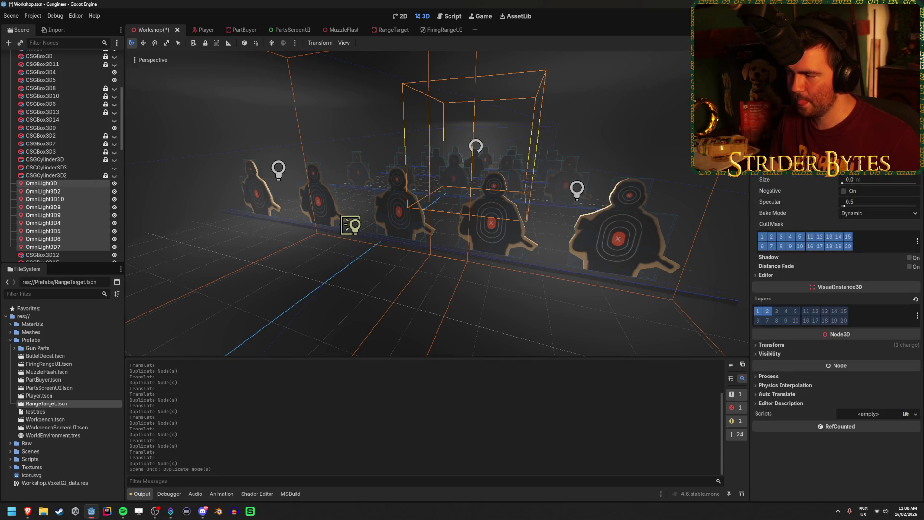
{"action": "scroll", "coordinate": [837, 289], "scroll_direction": "down", "scroll_amount": 3}
{"action": "left_click", "coordinate": [775, 243]}
{"action": "left_click", "coordinate": [774, 243]}
{"action": "left_click", "coordinate": [771, 221]}
{"action": "left_click", "coordinate": [772, 221]}
{"action": "left_click", "coordinate": [772, 221]}
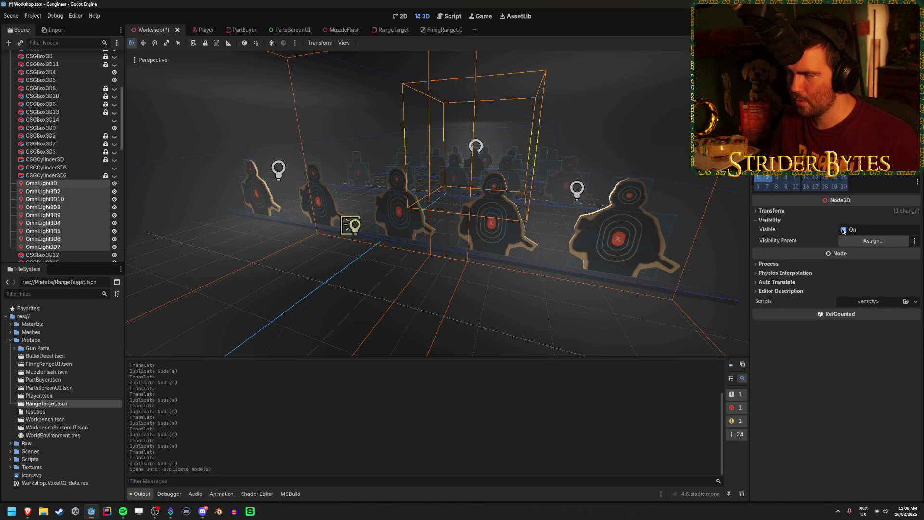
{"action": "left_click", "coordinate": [843, 230]}
Step: Clear the selection, check one omni light, and collapse the Greyboxing group
{"action": "left_click", "coordinate": [587, 308]}
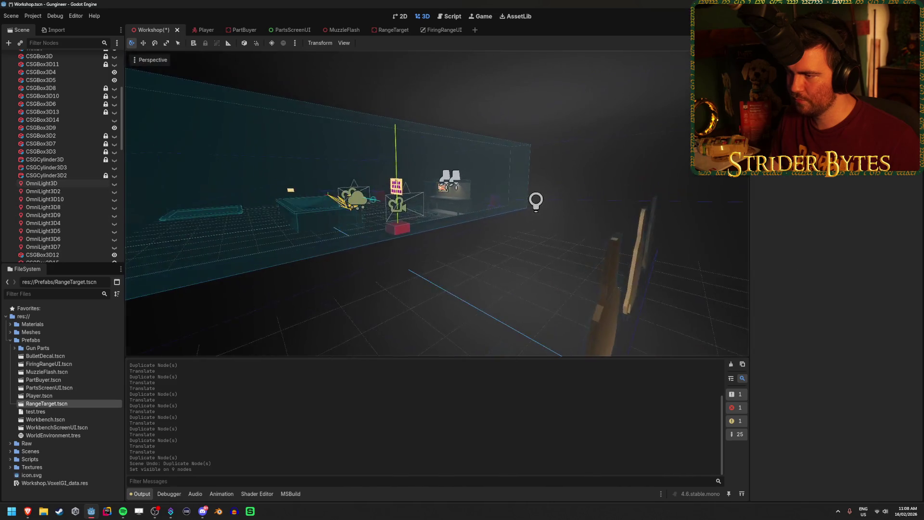
{"action": "left_click", "coordinate": [476, 208]}
{"action": "scroll", "coordinate": [54, 216], "scroll_direction": "down", "scroll_amount": 5}
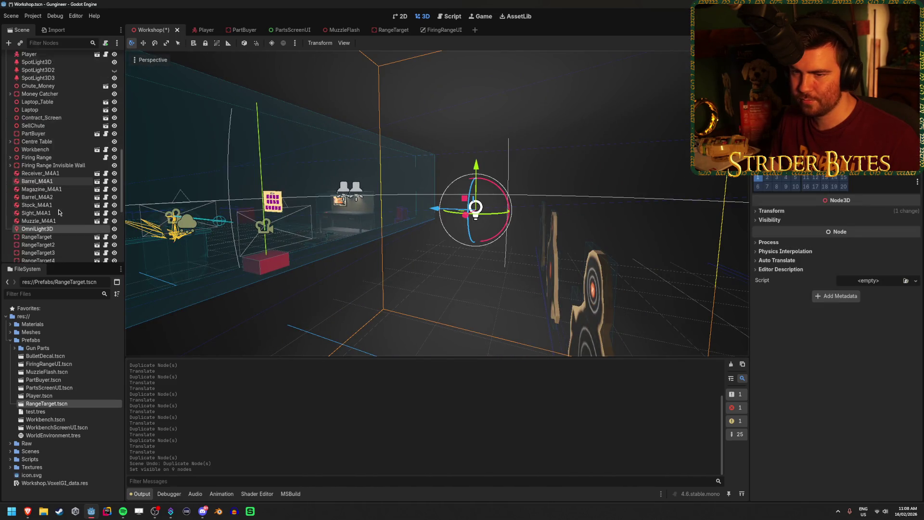
{"action": "scroll", "coordinate": [53, 232], "scroll_direction": "up", "scroll_amount": 10}
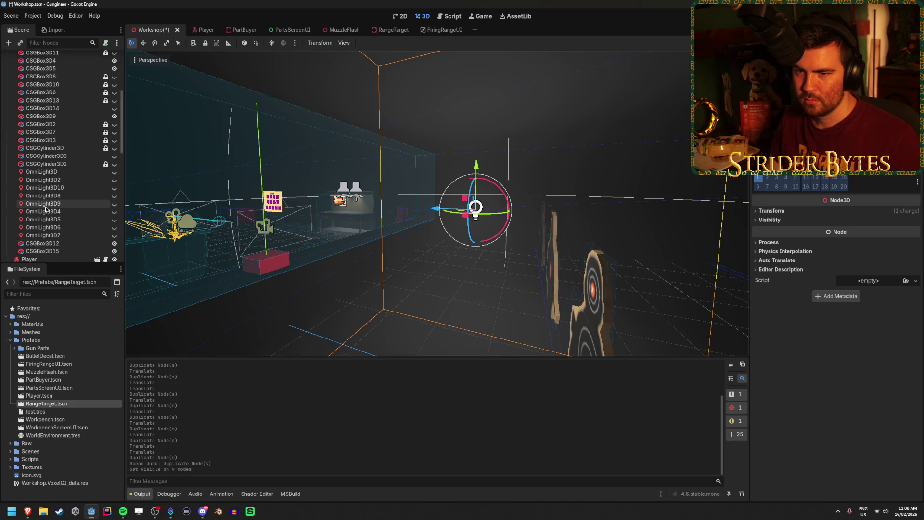
{"action": "left_click", "coordinate": [10, 81]}
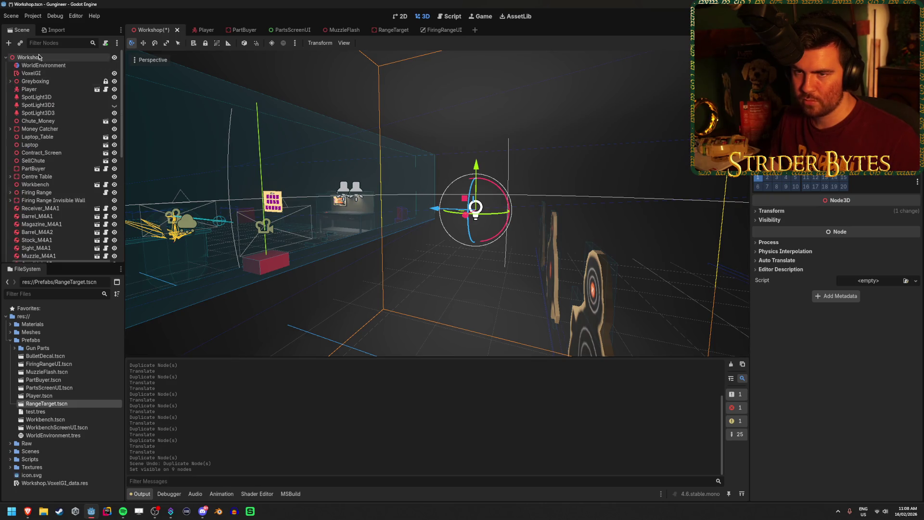
Step: Add a Node3D child named Lighting under Workshop and move it near the top of the hierarchy
{"action": "right_click", "coordinate": [41, 59]}
{"action": "left_click", "coordinate": [74, 65]}
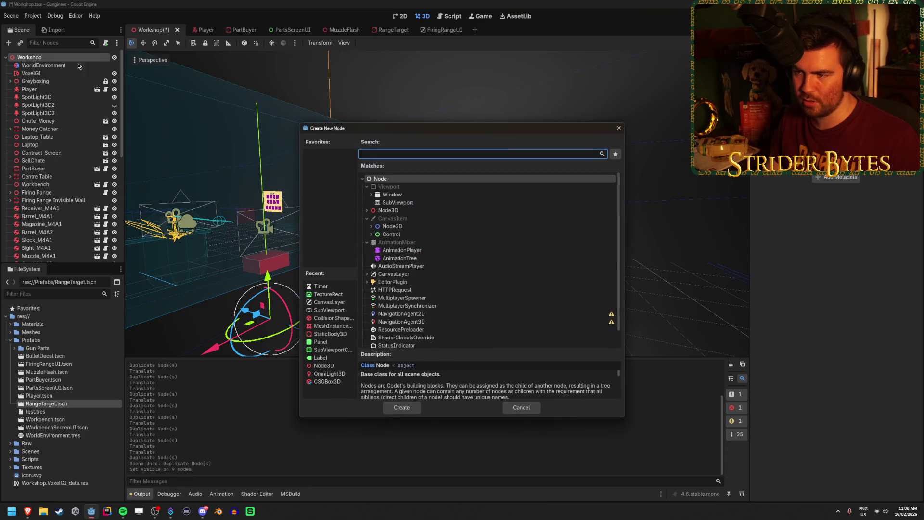
{"action": "left_click", "coordinate": [412, 407]}
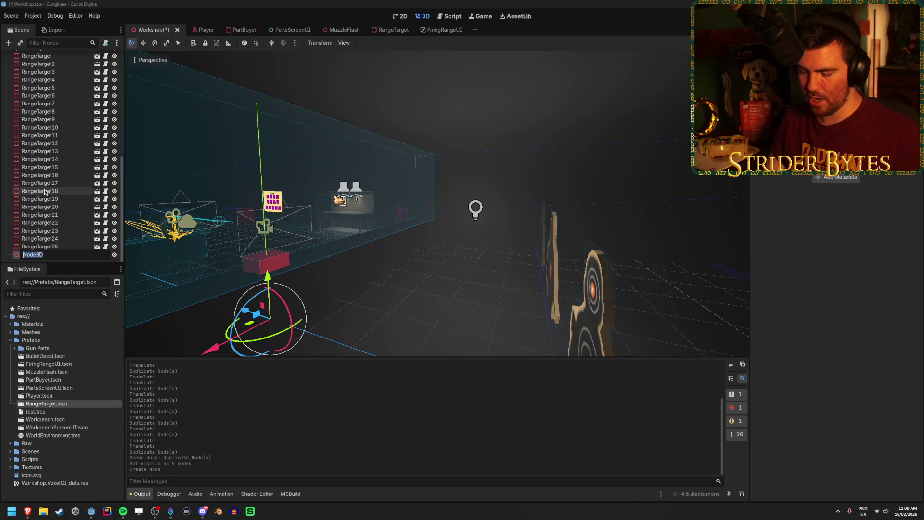
{"action": "type", "text": "Lighting"}
{"action": "key", "text": "Return"}
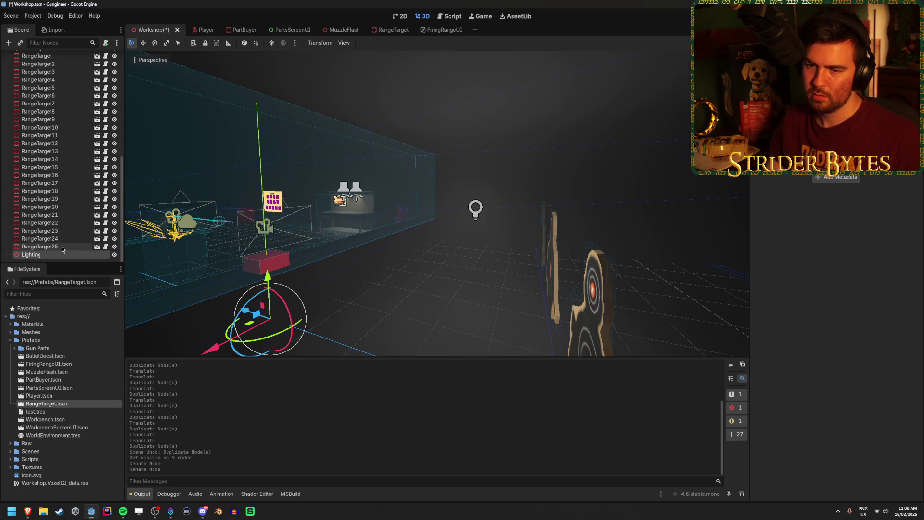
{"action": "scroll", "coordinate": [72, 129], "scroll_direction": "up", "scroll_amount": 5}
{"action": "left_click_drag", "start_coordinate": [58, 22], "coordinate": [36, 89]}
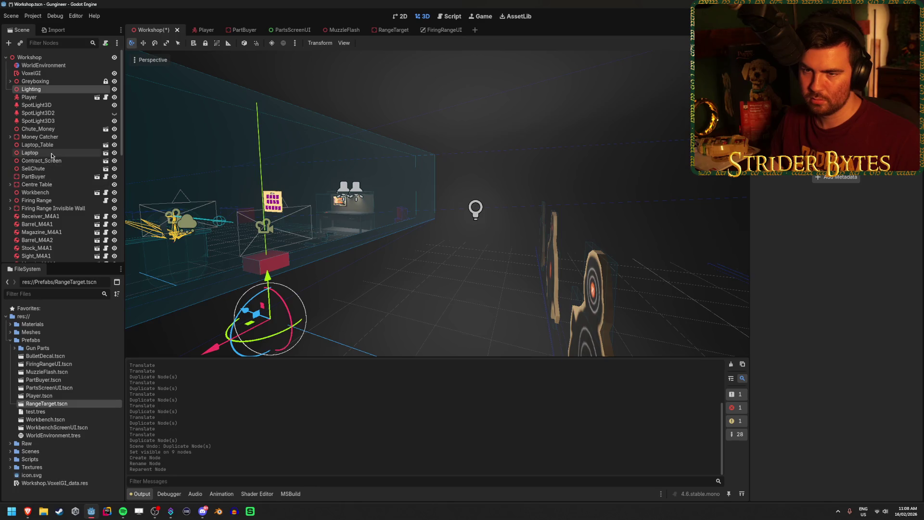
Step: Move the first omni light into the Lighting node
{"action": "left_click", "coordinate": [475, 214]}
{"action": "left_click_drag", "start_coordinate": [60, 256], "coordinate": [45, 91]}
{"action": "left_click", "coordinate": [8, 81]}
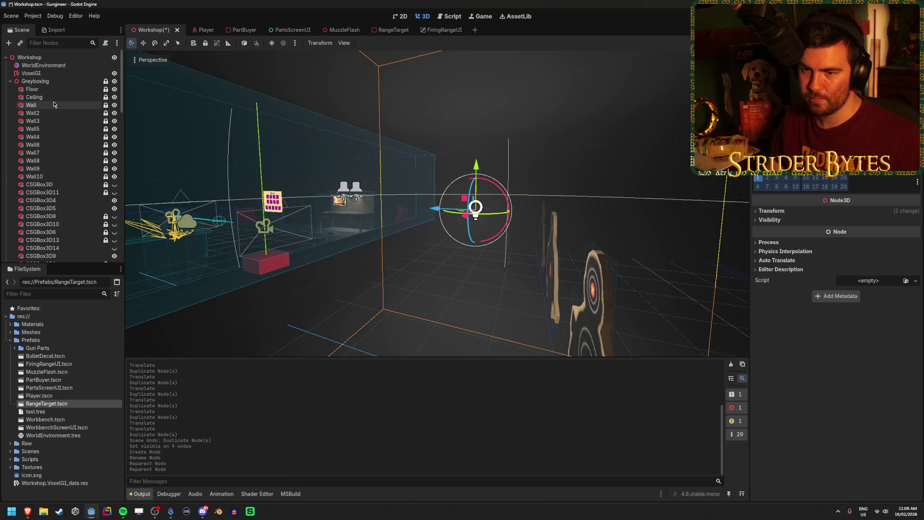
Step: Move the remaining Greyboxing omni lights into Lighting and check the group's visibility toggle
{"action": "scroll", "coordinate": [61, 189], "scroll_direction": "down", "scroll_amount": 3}
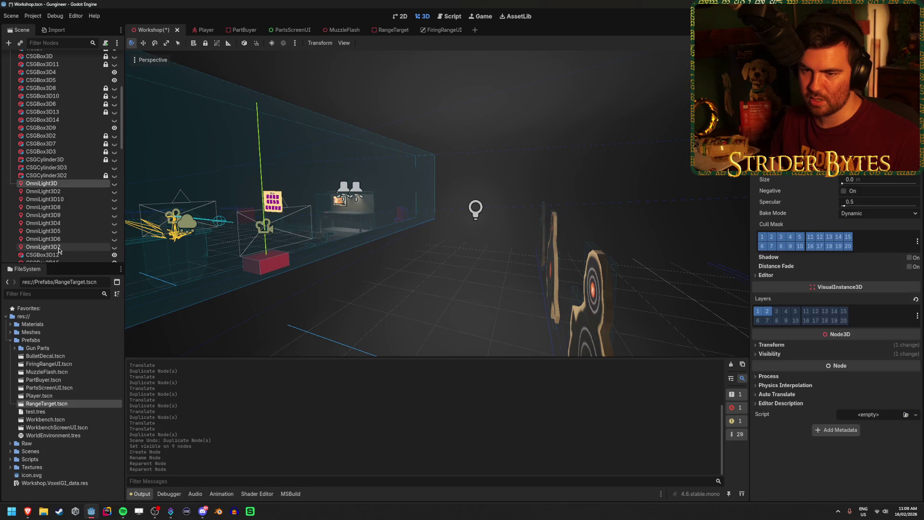
{"action": "left_click", "coordinate": [43, 247], "text": "shift"}
{"action": "mouse_move", "coordinate": [43, 247]}
{"action": "left_mouse_down"}
{"action": "mouse_move", "coordinate": [56, 144]}
{"action": "mouse_move", "coordinate": [56, 28]}
{"action": "mouse_move", "coordinate": [50, 79]}
{"action": "mouse_move", "coordinate": [21, 87]}
{"action": "mouse_move", "coordinate": [29, 260]}
{"action": "mouse_move", "coordinate": [37, 158]}
{"action": "left_mouse_up"}
{"action": "scroll", "coordinate": [29, 120], "scroll_direction": "up", "scroll_amount": 10}
{"action": "left_click", "coordinate": [10, 81]}
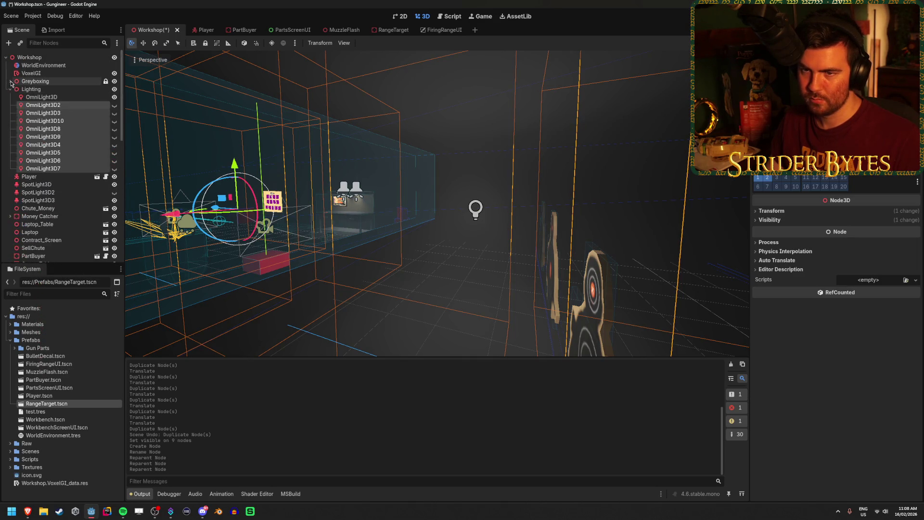
{"action": "left_click", "coordinate": [114, 90]}
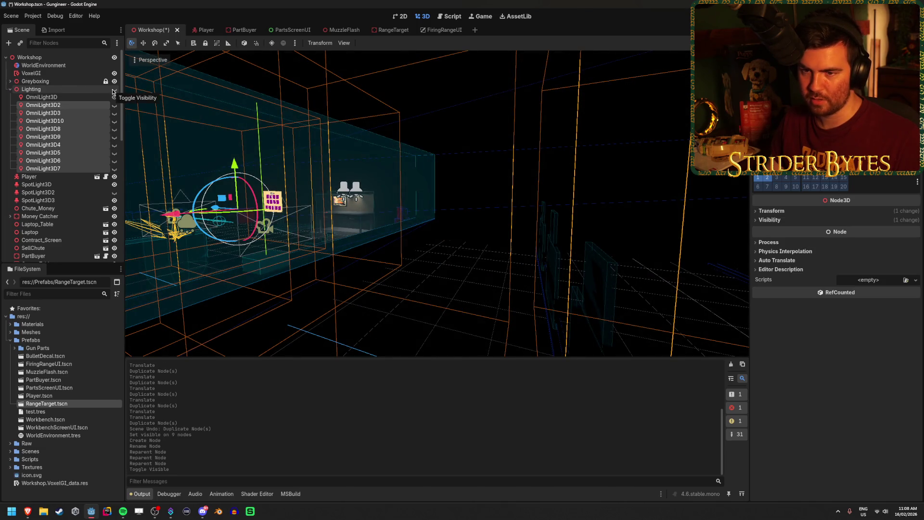
{"action": "left_click", "coordinate": [114, 90]}
Step: Move SpotLight3D through SpotLight3D3 into Lighting, hide the group, and save
{"action": "left_click", "coordinate": [36, 185]}
{"action": "left_click", "coordinate": [38, 201], "text": "shift"}
{"action": "left_click_drag", "start_coordinate": [48, 188], "coordinate": [93, 91]}
{"action": "left_click", "coordinate": [115, 90]}
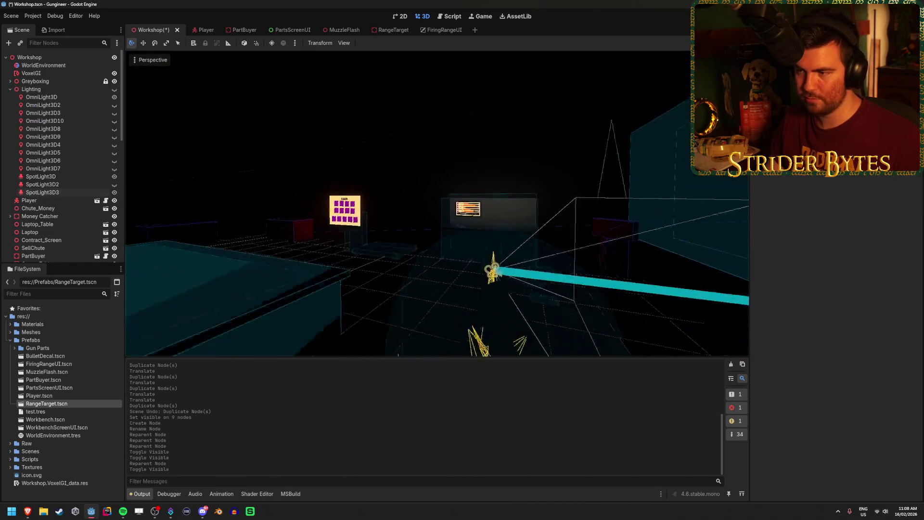
{"action": "key", "text": "ctrl+s"}
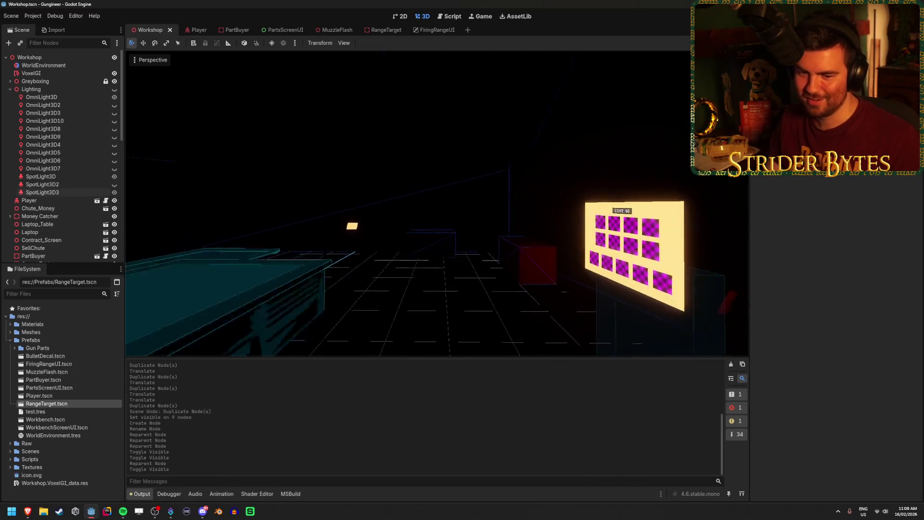
Step: Test-run the game with F5 to check the lighting, then stop it with F8
{"action": "key", "text": "F5"}
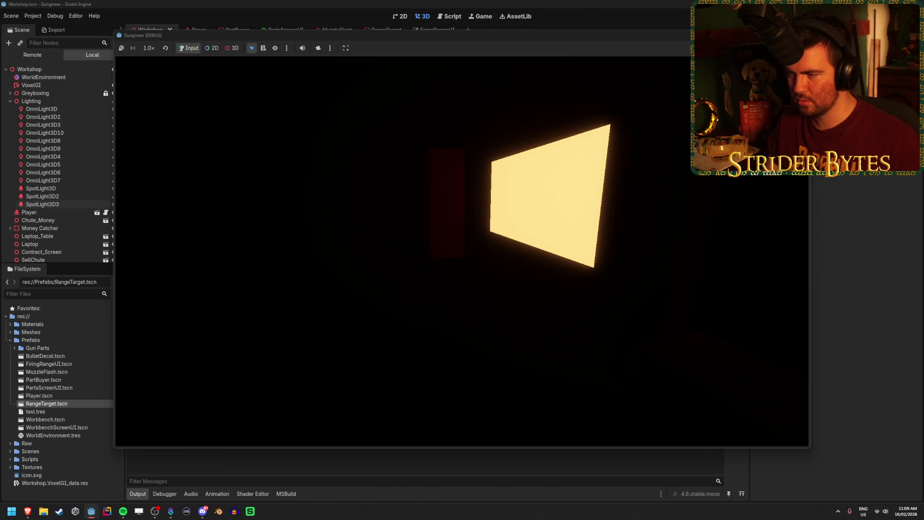
{"action": "key", "text": "Escape"}
{"action": "key", "text": "F8"}
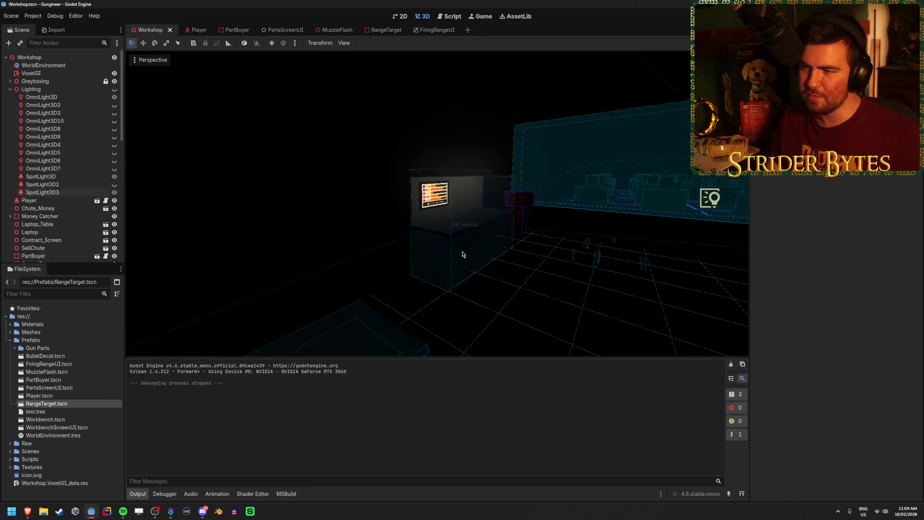
Step: Fly the viewport to the lit board and save the scene
{"action": "left_click_drag", "start_coordinate": [605, 300], "coordinate": [478, 286]}
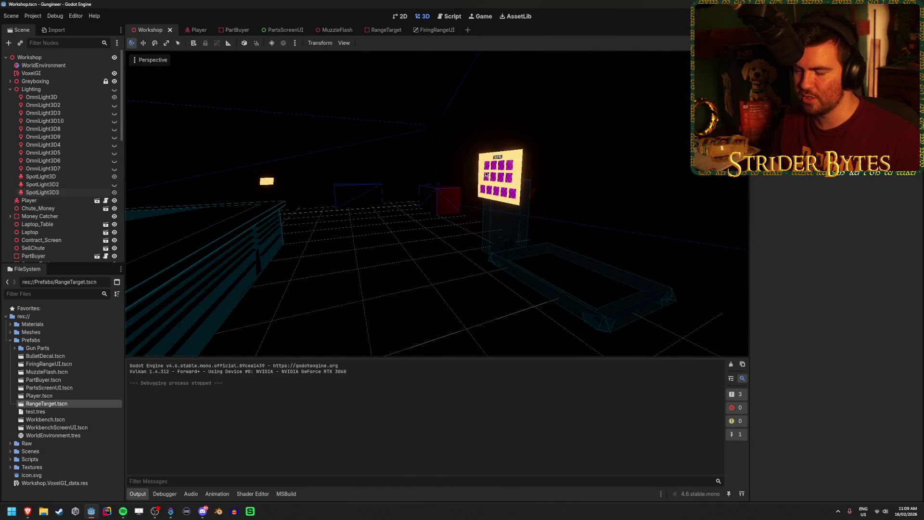
{"action": "left_click_drag", "start_coordinate": [516, 203], "coordinate": [446, 223]}
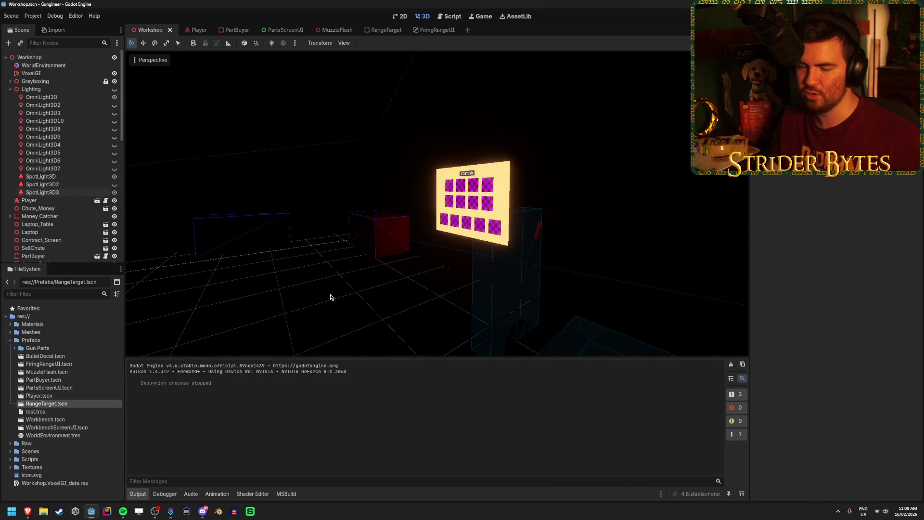
{"action": "key", "text": "ctrl+s"}
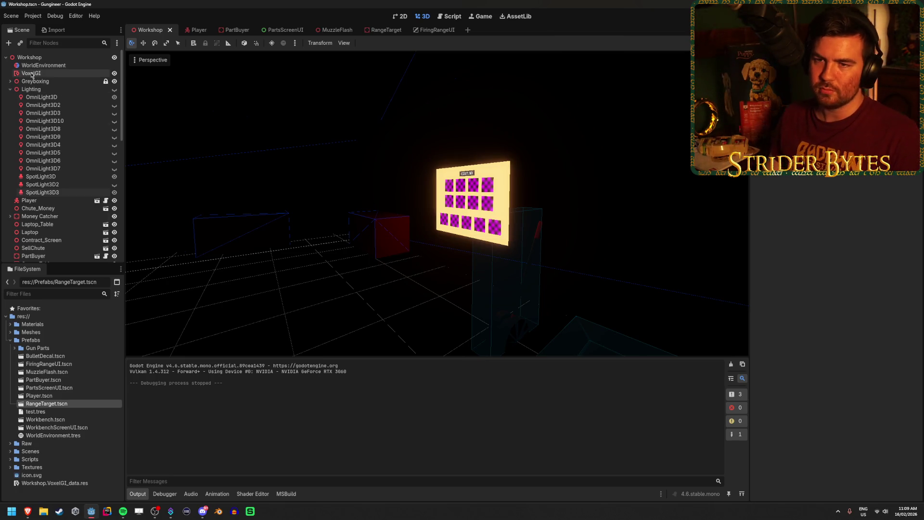
{"action": "right_click", "coordinate": [38, 90]}
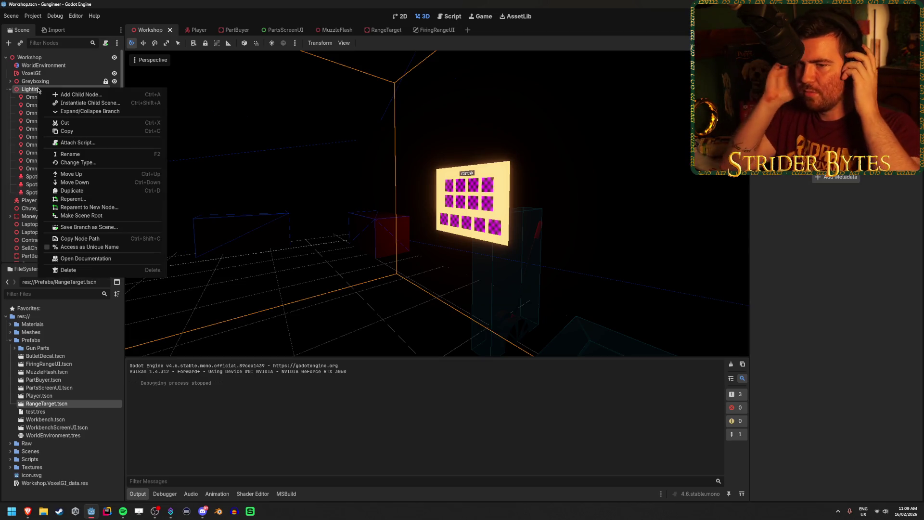
Step: Create a new OmniLight3D under Lighting and roughly move it right and upward
{"action": "left_click", "coordinate": [73, 94]}
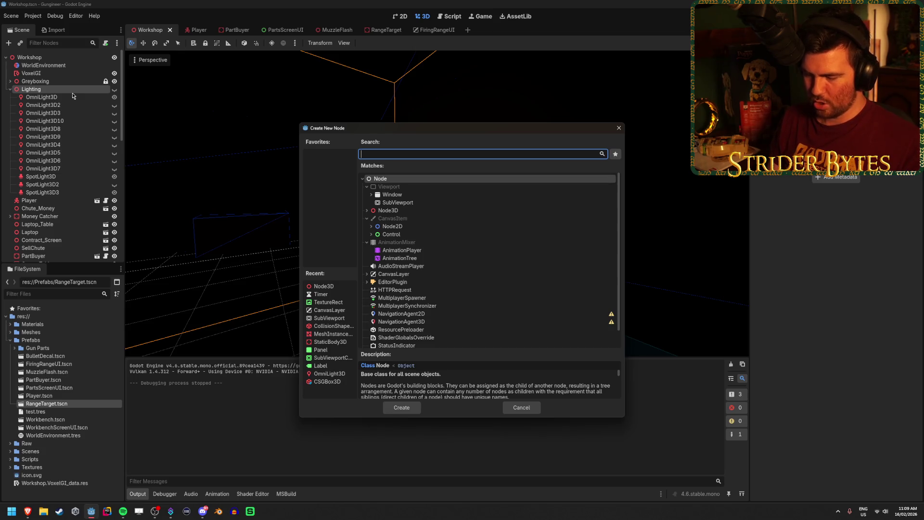
{"action": "type", "text": "omni"}
{"action": "key", "text": "Return"}
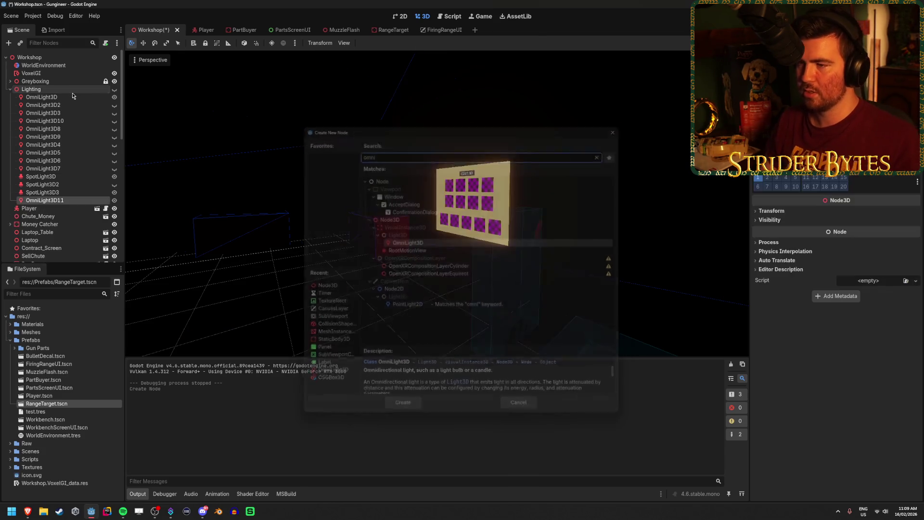
{"action": "key", "text": "f"}
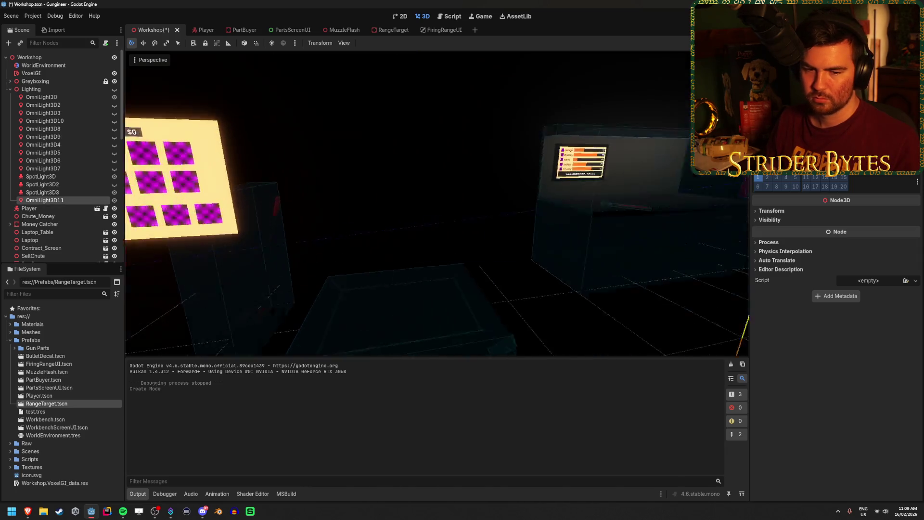
{"action": "left_click_drag", "start_coordinate": [270, 330], "coordinate": [270, 331]}
{"action": "left_click_drag", "start_coordinate": [316, 299], "coordinate": [694, 327]}
{"action": "left_click_drag", "start_coordinate": [646, 284], "coordinate": [685, 172]}
{"action": "left_click_drag", "start_coordinate": [437, 203], "coordinate": [437, 203]}
Step: Hide OmniLight3D, SpotLight3D and SpotLight3D3, slide the new light left, and save
{"action": "left_click", "coordinate": [115, 97]}
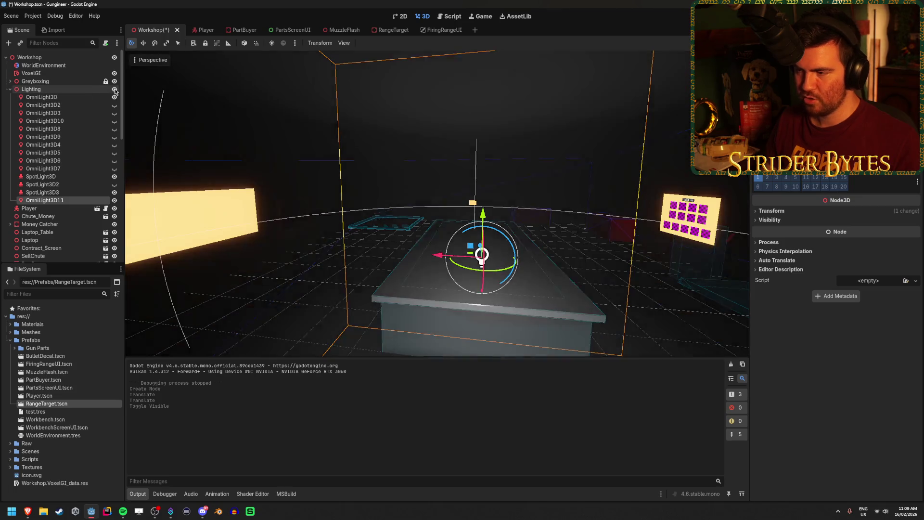
{"action": "left_click", "coordinate": [114, 97]}
{"action": "left_click", "coordinate": [114, 176]}
{"action": "left_click", "coordinate": [114, 192]}
{"action": "left_click_drag", "start_coordinate": [438, 256], "coordinate": [142, 248]}
{"action": "left_click_drag", "start_coordinate": [458, 240], "coordinate": [580, 235]}
{"action": "key", "text": "ctrl+s"}
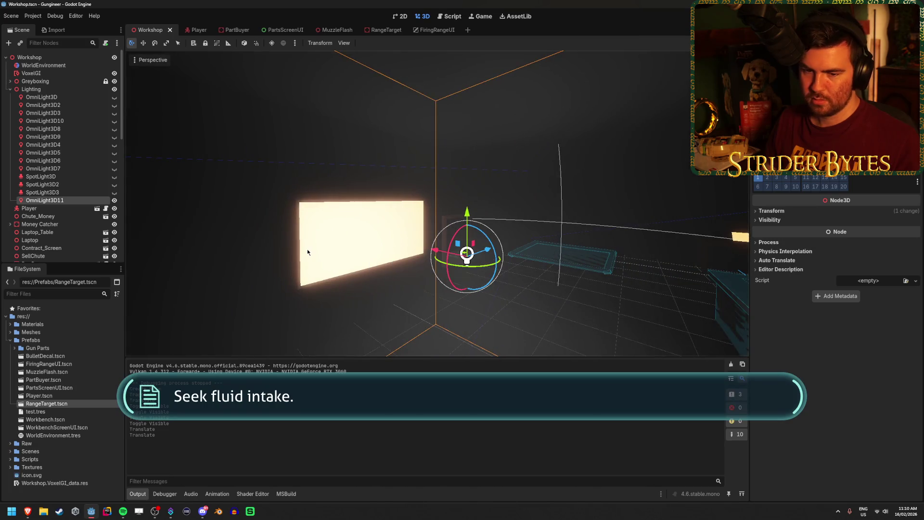
Step: Move OmniLight3D11 along the X axis to sit in front of the glowing wall screen
{"action": "left_click_drag", "start_coordinate": [297, 259], "coordinate": [363, 273]}
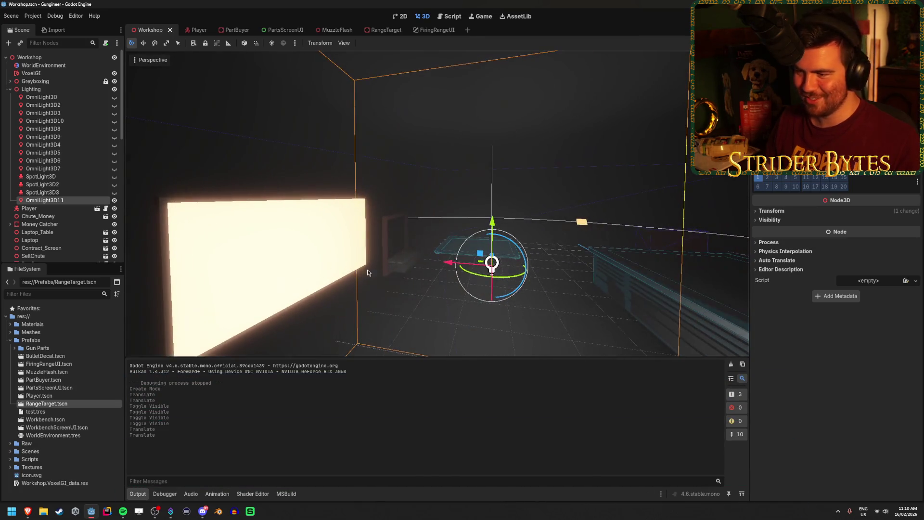
{"action": "mouse_move", "coordinate": [454, 267]}
{"action": "left_mouse_down"}
{"action": "mouse_move", "coordinate": [320, 256]}
{"action": "mouse_move", "coordinate": [419, 269]}
{"action": "mouse_move", "coordinate": [388, 283]}
{"action": "mouse_move", "coordinate": [285, 286]}
{"action": "mouse_move", "coordinate": [294, 288]}
{"action": "left_mouse_up"}
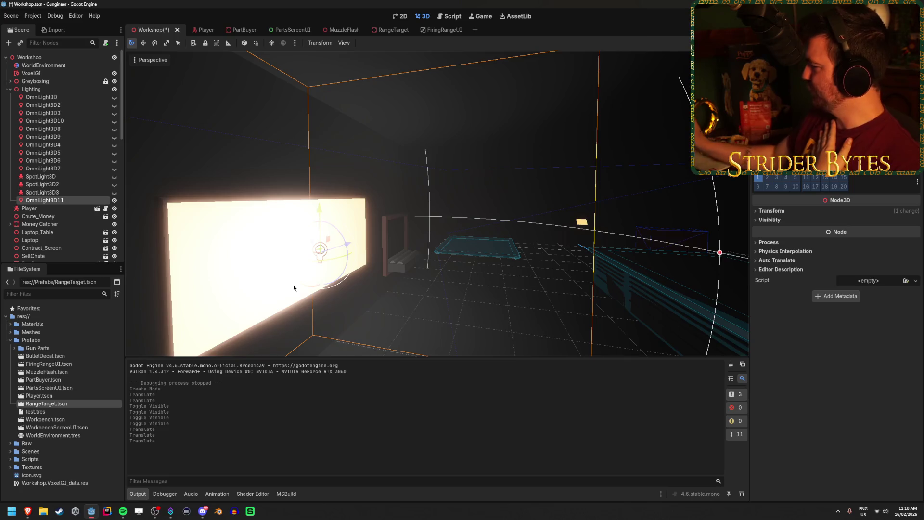
{"action": "mouse_move", "coordinate": [307, 273]}
{"action": "left_mouse_down"}
{"action": "mouse_move", "coordinate": [451, 221]}
{"action": "mouse_move", "coordinate": [386, 221]}
{"action": "left_mouse_up"}
{"action": "key", "text": "g"}
{"action": "key", "text": "x"}
{"action": "left_click", "coordinate": [460, 221]}
{"action": "key", "text": "f"}
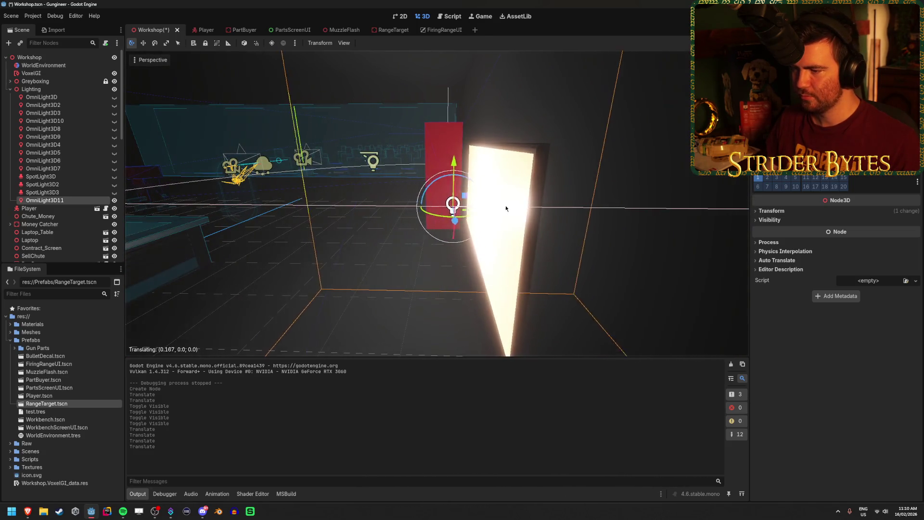
{"action": "key", "text": "g"}
{"action": "key", "text": "x"}
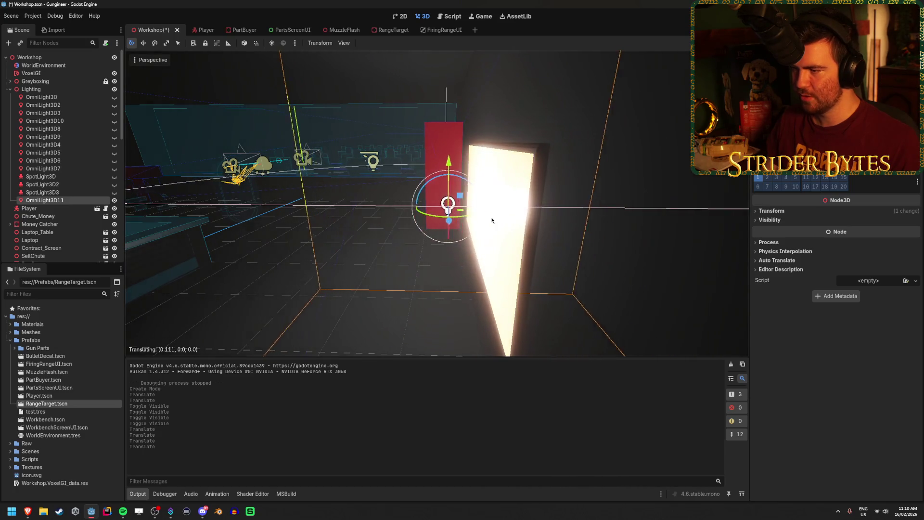
{"action": "left_click", "coordinate": [508, 229]}
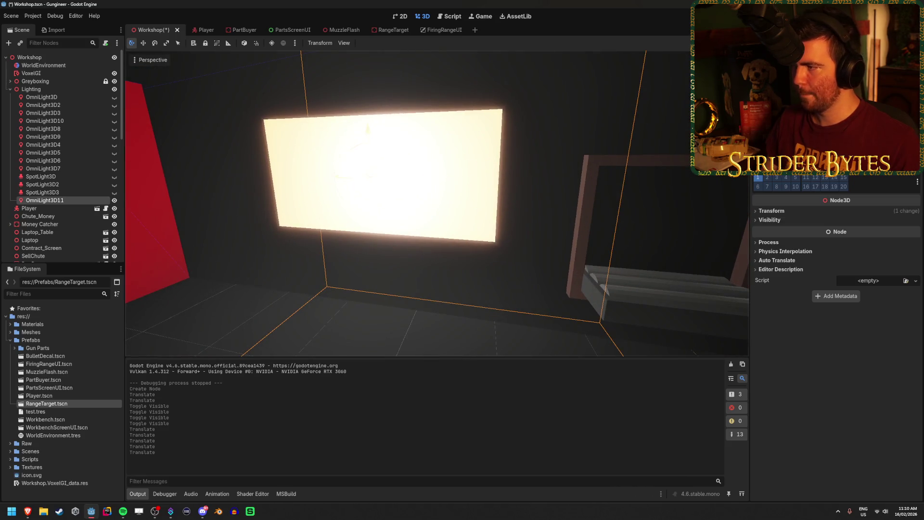
{"action": "scroll", "coordinate": [837, 265], "scroll_direction": "up", "scroll_amount": 5}
Step: Set OmniLight3D11's colour to a strong orange, ff5f15
{"action": "left_click", "coordinate": [879, 125]}
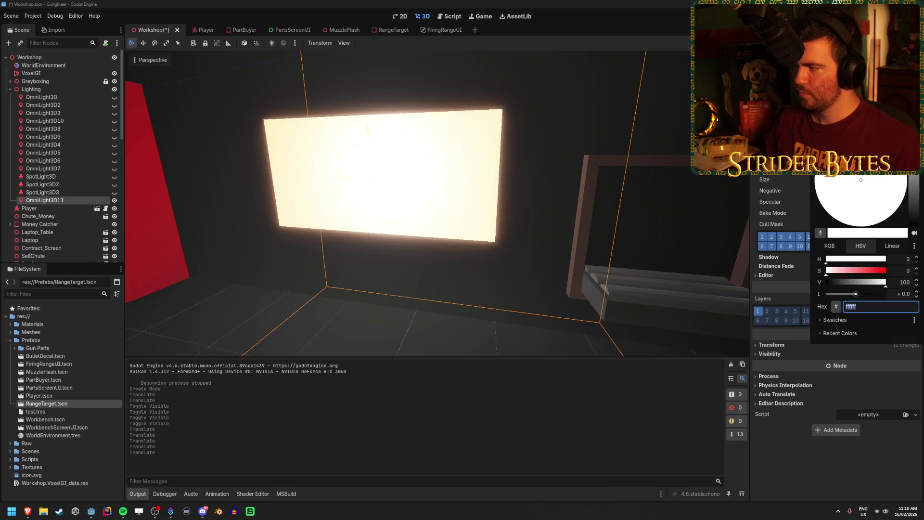
{"action": "left_click", "coordinate": [829, 246]}
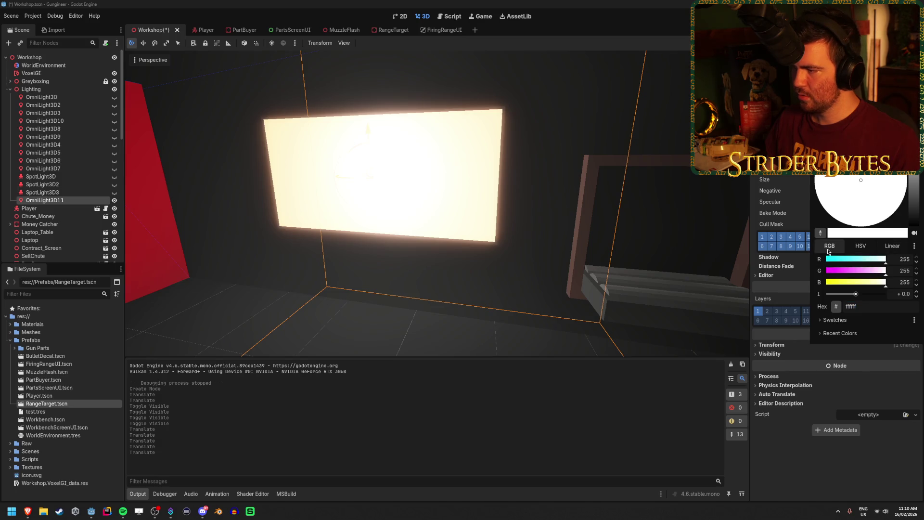
{"action": "left_click", "coordinate": [861, 246]}
{"action": "mouse_move", "coordinate": [829, 277]}
{"action": "left_mouse_down"}
{"action": "mouse_move", "coordinate": [899, 277]}
{"action": "mouse_move", "coordinate": [867, 279]}
{"action": "left_mouse_up"}
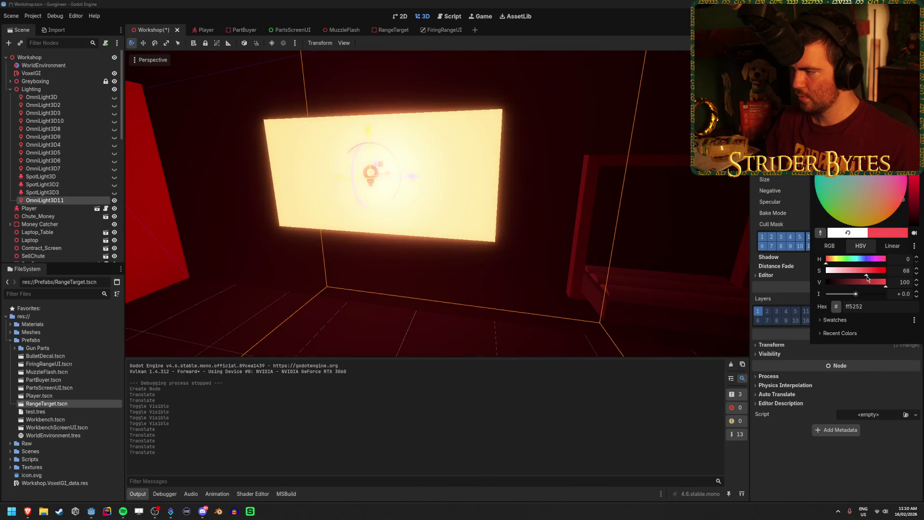
{"action": "left_click", "coordinate": [828, 259]}
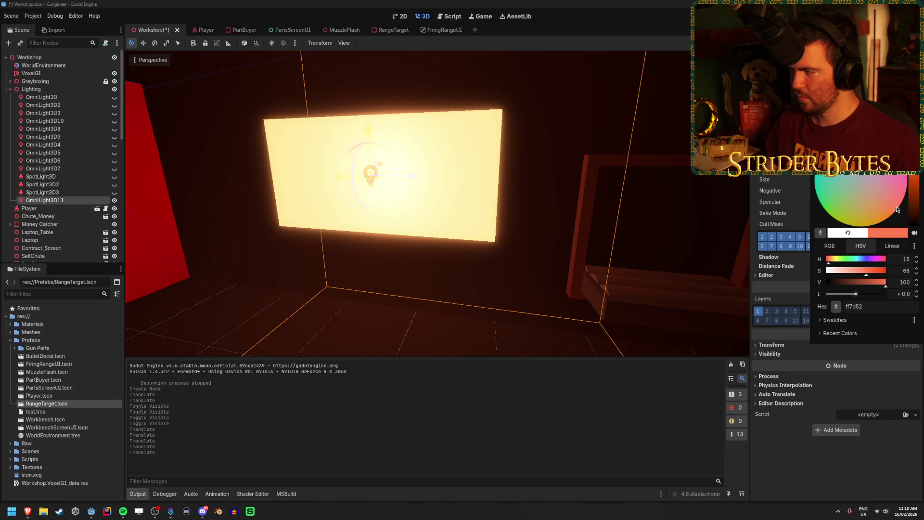
{"action": "left_click_drag", "start_coordinate": [894, 218], "coordinate": [884, 241]}
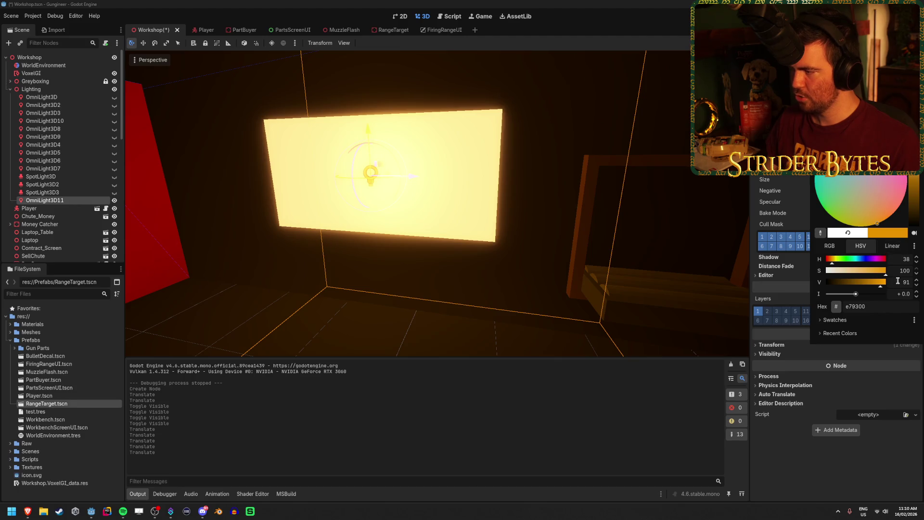
{"action": "type", "text": "ff5f15"}
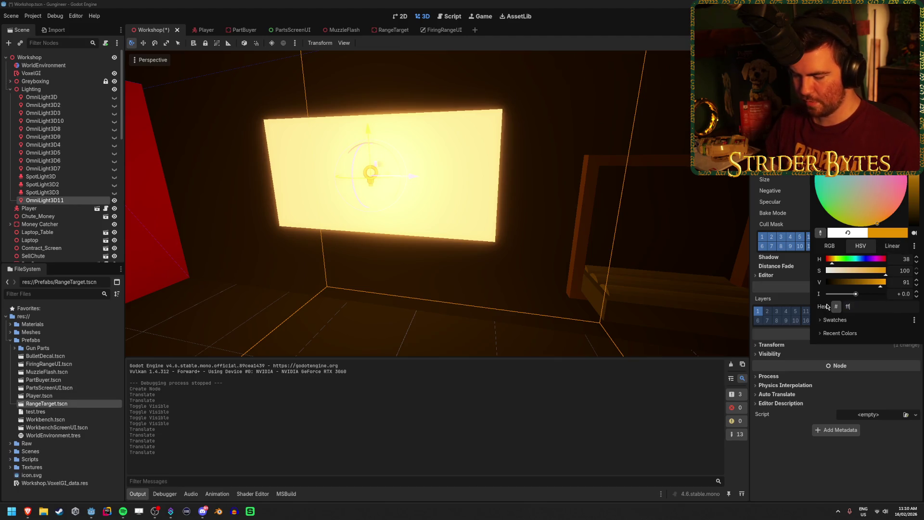
{"action": "key", "text": "Return"}
{"action": "mouse_move", "coordinate": [771, 298]}
{"action": "left_mouse_down"}
{"action": "mouse_move", "coordinate": [202, 161]}
{"action": "mouse_move", "coordinate": [327, 179]}
{"action": "left_mouse_up"}
Step: Adjust hue, saturation and brightness to a pale warm orange ffc48a and save
{"action": "left_click", "coordinate": [880, 120]}
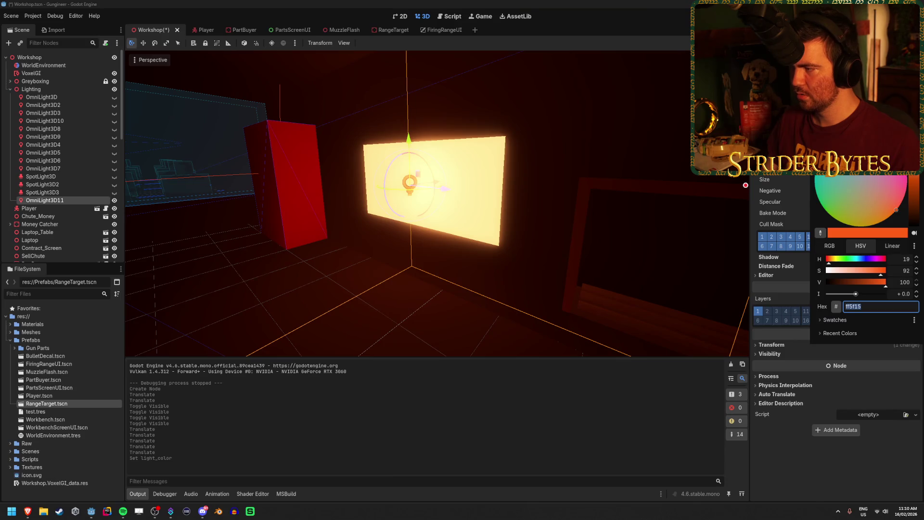
{"action": "mouse_move", "coordinate": [886, 212]}
{"action": "left_mouse_down"}
{"action": "mouse_move", "coordinate": [890, 220]}
{"action": "mouse_move", "coordinate": [857, 188]}
{"action": "mouse_move", "coordinate": [868, 199]}
{"action": "left_mouse_up"}
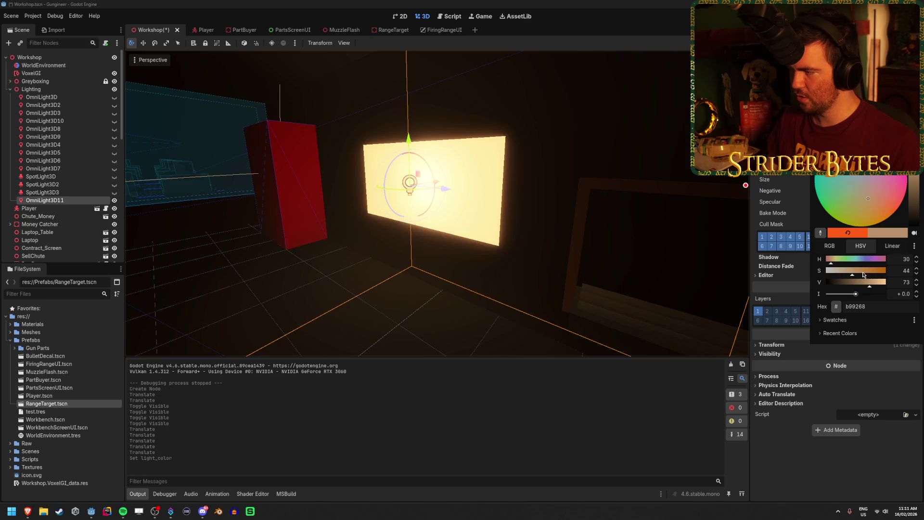
{"action": "left_click_drag", "start_coordinate": [858, 275], "coordinate": [855, 283]}
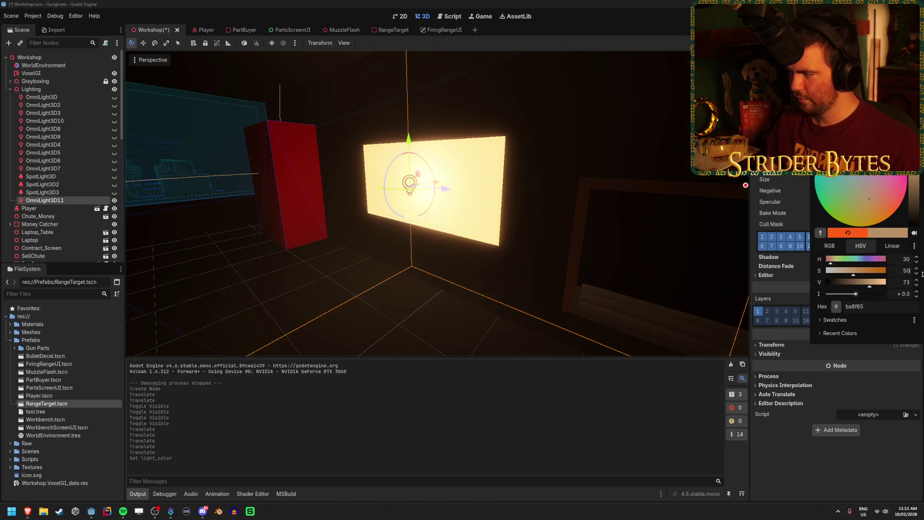
{"action": "mouse_move", "coordinate": [869, 288]}
{"action": "left_mouse_down"}
{"action": "mouse_move", "coordinate": [843, 288]}
{"action": "mouse_move", "coordinate": [898, 287]}
{"action": "left_mouse_up"}
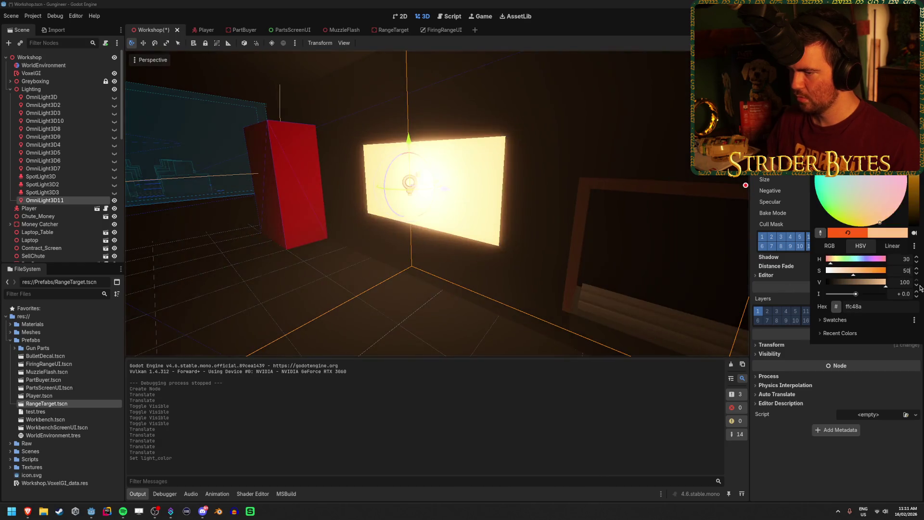
{"action": "left_click", "coordinate": [558, 259]}
{"action": "key", "text": "s"}
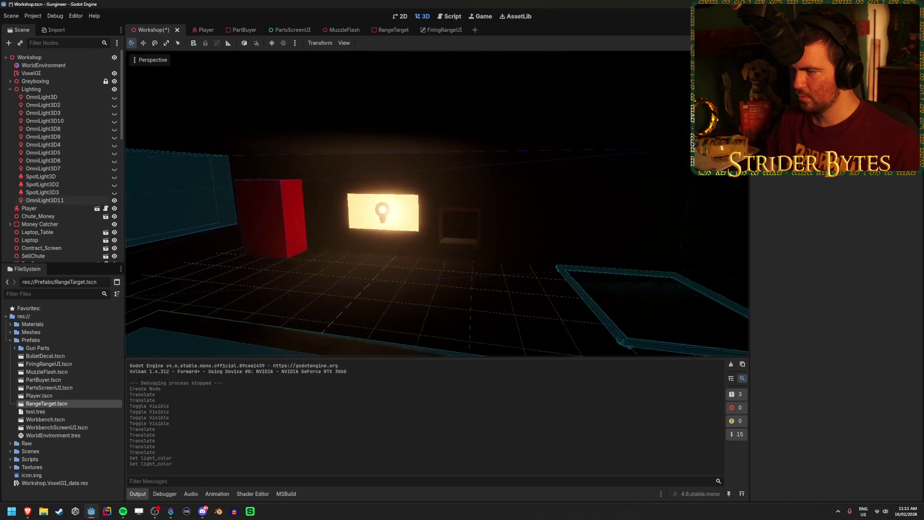
{"action": "key", "text": "ctrl+s"}
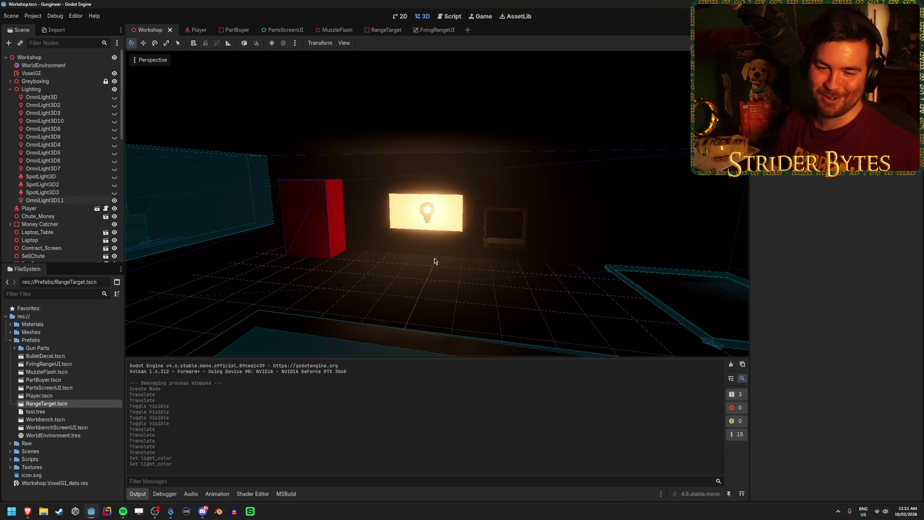
Step: Set OmniLight3D11's Transform position X to 6.5
{"action": "mouse_move", "coordinate": [437, 273]}
{"action": "left_mouse_down"}
{"action": "mouse_move", "coordinate": [481, 272]}
{"action": "mouse_move", "coordinate": [540, 241]}
{"action": "left_mouse_up"}
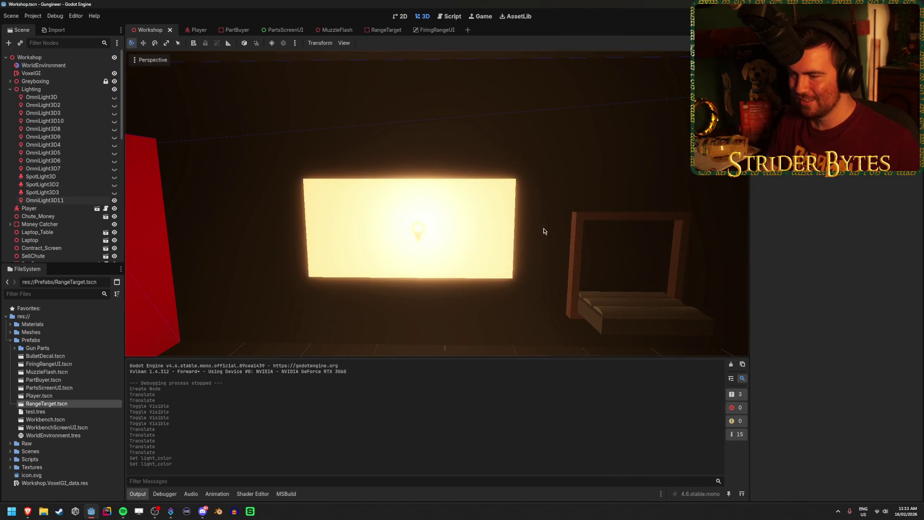
{"action": "left_click", "coordinate": [418, 231]}
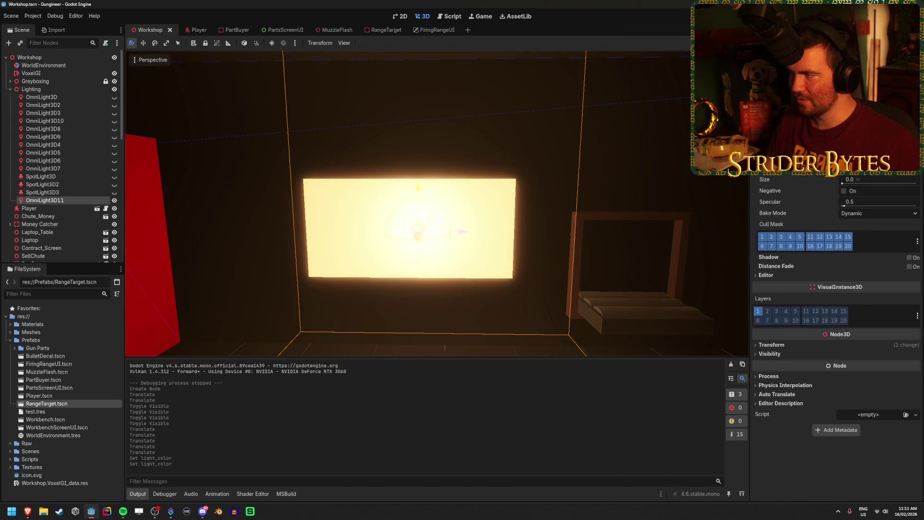
{"action": "left_click", "coordinate": [799, 347]}
{"action": "left_click", "coordinate": [790, 365]}
{"action": "key", "text": "Return"}
{"action": "left_click_drag", "start_coordinate": [563, 271], "coordinate": [745, 357]}
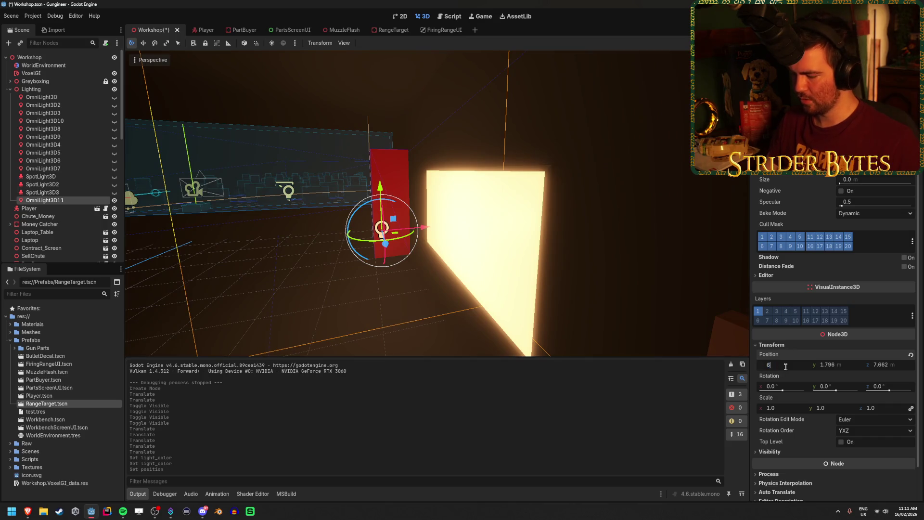
{"action": "type", "text": ".5"}
{"action": "key", "text": "Return"}
Step: Set the light's position Y to 1.75 and Z to 7.5
{"action": "left_click_drag", "start_coordinate": [770, 337], "coordinate": [844, 347]}
{"action": "type", "text": "2"}
{"action": "key", "text": "Return"}
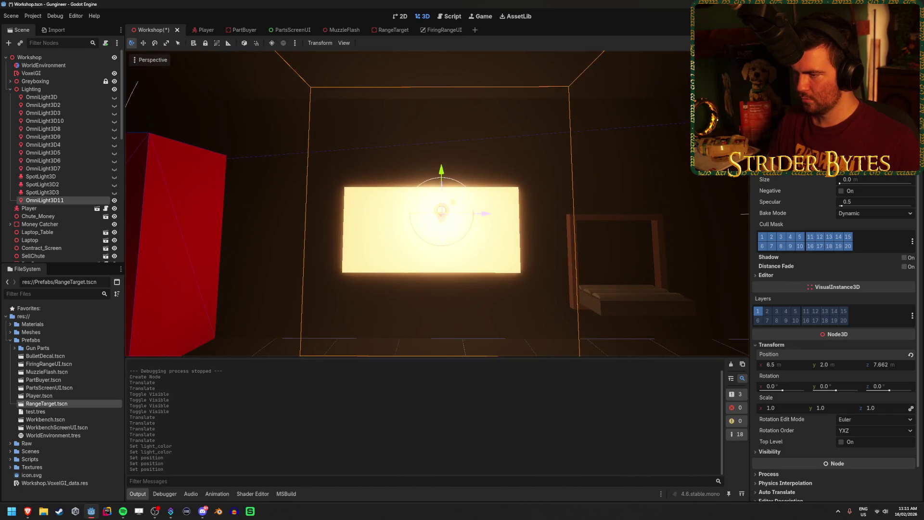
{"action": "left_click_drag", "start_coordinate": [441, 172], "coordinate": [441, 183]}
{"action": "left_click_drag", "start_coordinate": [484, 226], "coordinate": [475, 228]}
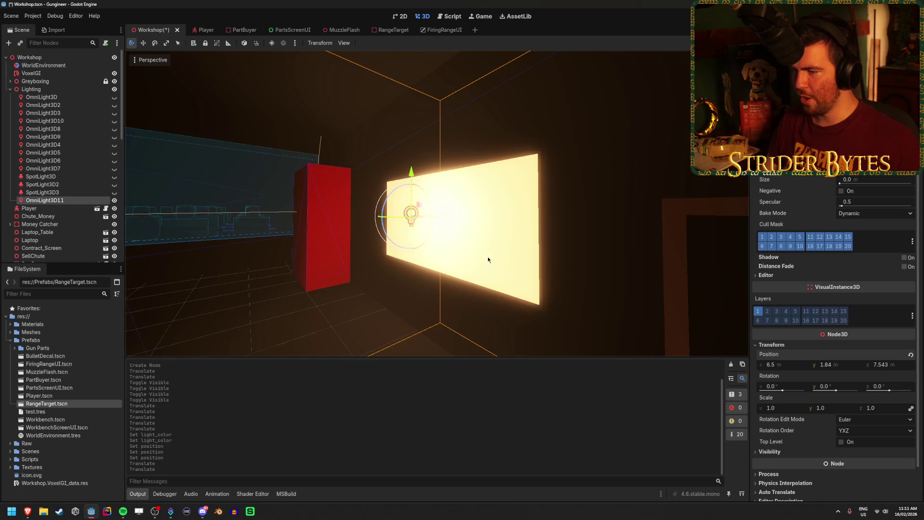
{"action": "left_click_drag", "start_coordinate": [504, 227], "coordinate": [420, 268]}
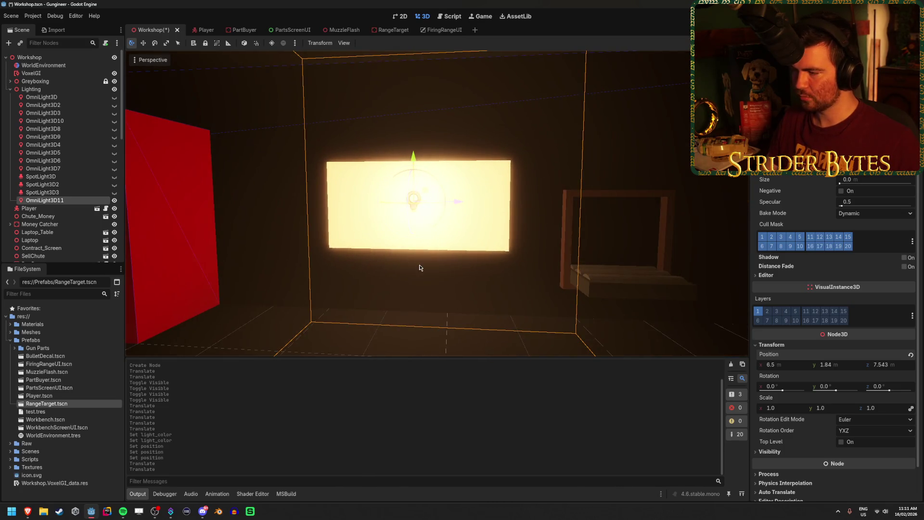
{"action": "type", "text": "7.5"}
{"action": "key", "text": "Return"}
{"action": "left_click_drag", "start_coordinate": [482, 226], "coordinate": [626, 240]}
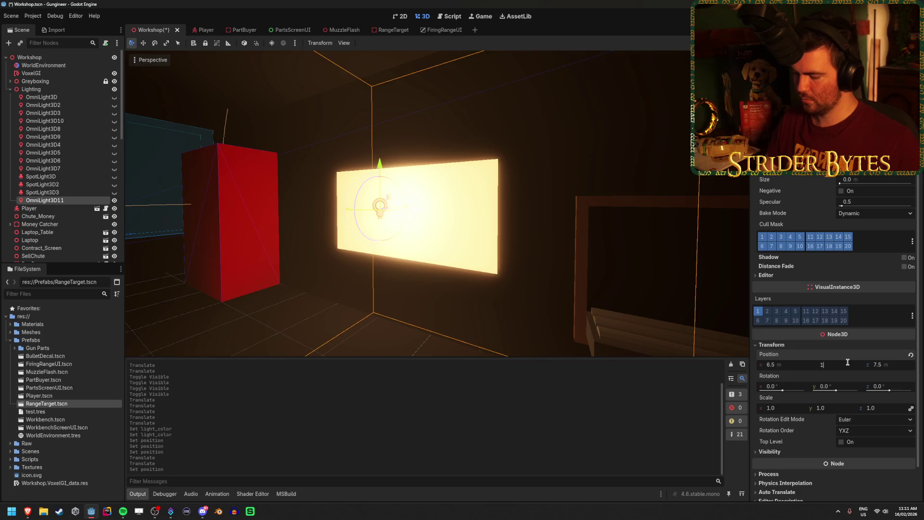
{"action": "type", "text": ".75"}
{"action": "key", "text": "Return"}
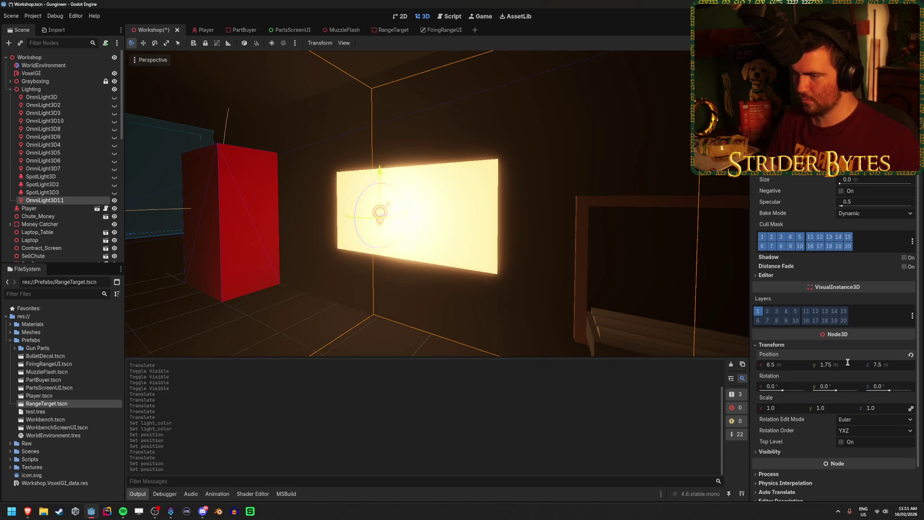
Step: Save the Workshop scene, deselect the light, and run the game with F5
{"action": "mouse_move", "coordinate": [395, 299]}
{"action": "left_mouse_down"}
{"action": "mouse_move", "coordinate": [391, 354]}
{"action": "mouse_move", "coordinate": [433, 346]}
{"action": "left_mouse_up"}
{"action": "key", "text": "ctrl+s"}
{"action": "left_click", "coordinate": [611, 320]}
{"action": "left_click_drag", "start_coordinate": [611, 320], "coordinate": [611, 316]}
{"action": "key", "text": "F5"}
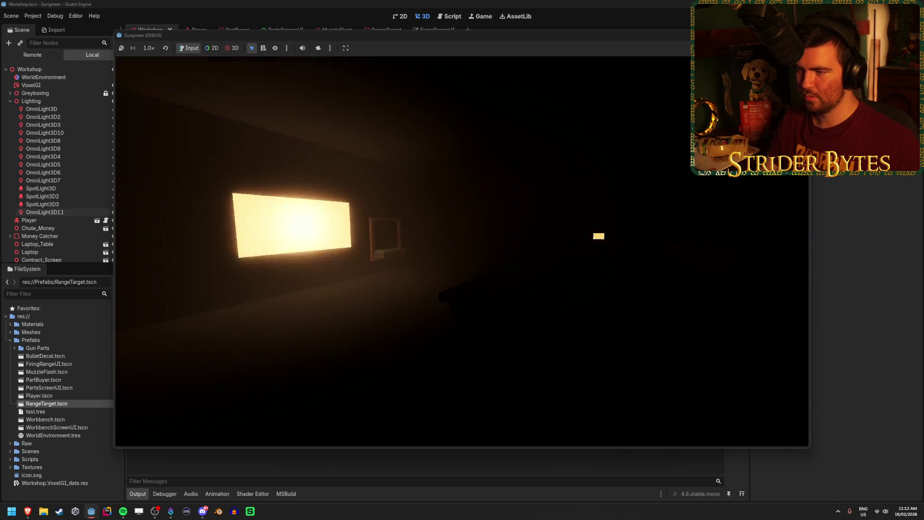
{"action": "key", "text": "w"}
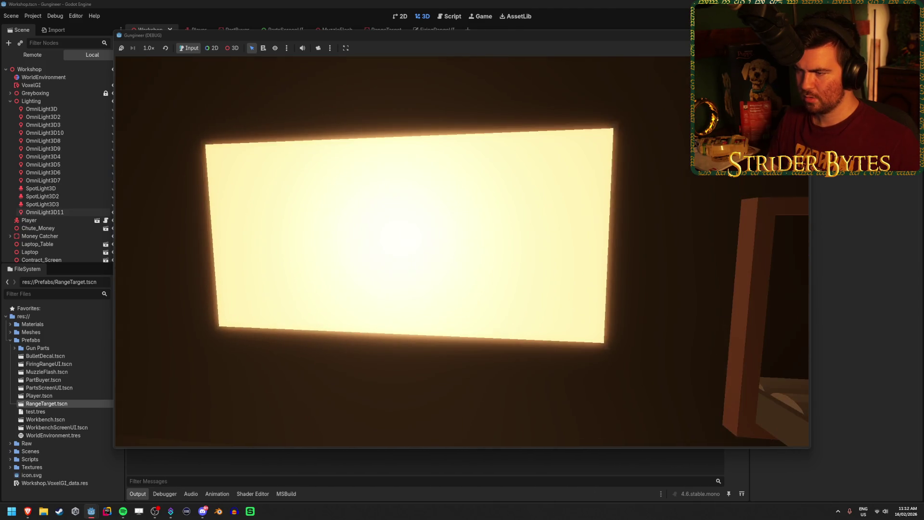
{"action": "key", "text": "w"}
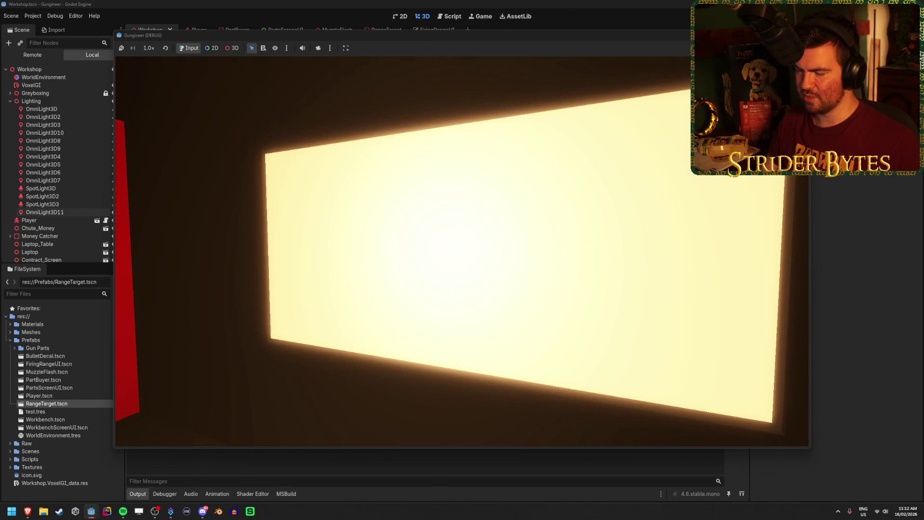
{"action": "key", "text": "s"}
{"action": "key", "text": "F8"}
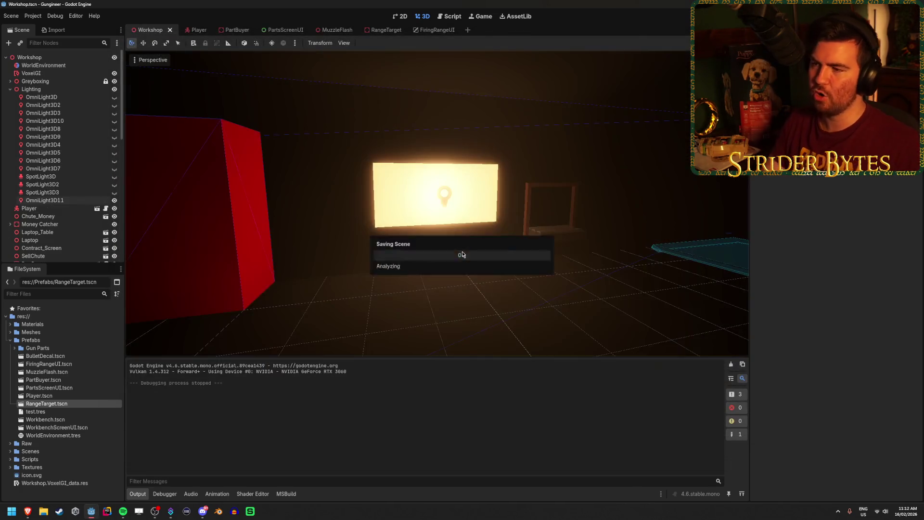
Step: Toggle OmniLight3D11's cull mask layer 1 off and back on, then select Contract_Screen
{"action": "left_click", "coordinate": [44, 200]}
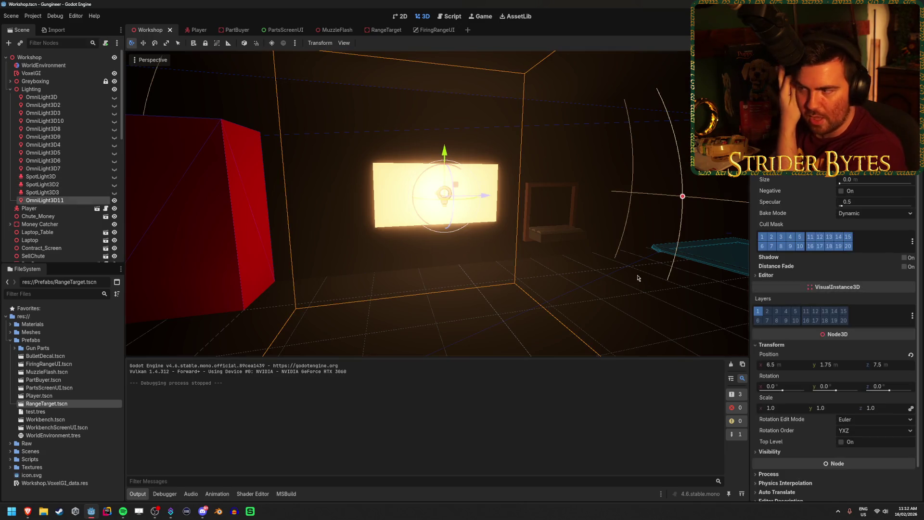
{"action": "left_click", "coordinate": [765, 238]}
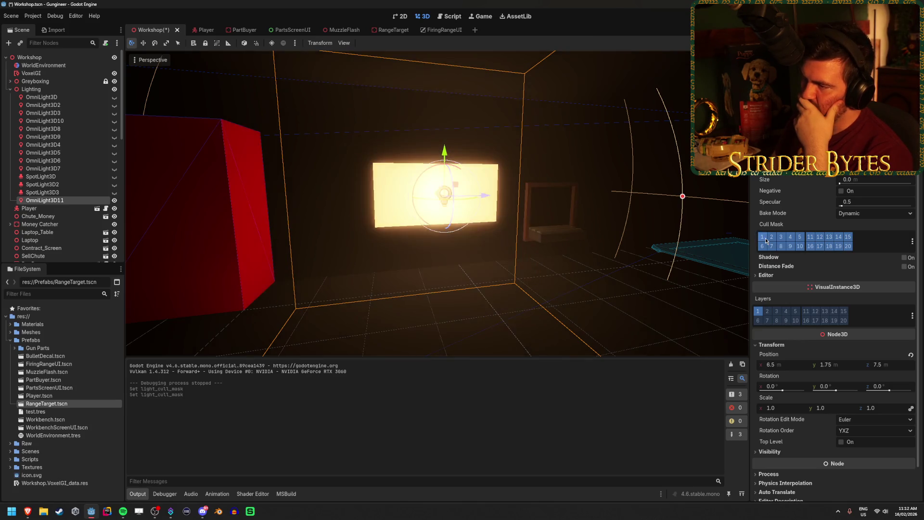
{"action": "left_click", "coordinate": [766, 238]}
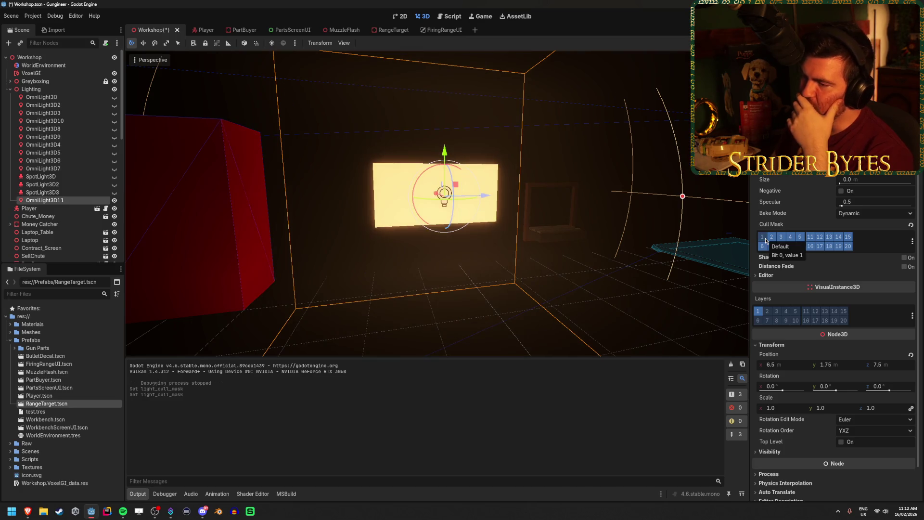
{"action": "left_click", "coordinate": [766, 240]}
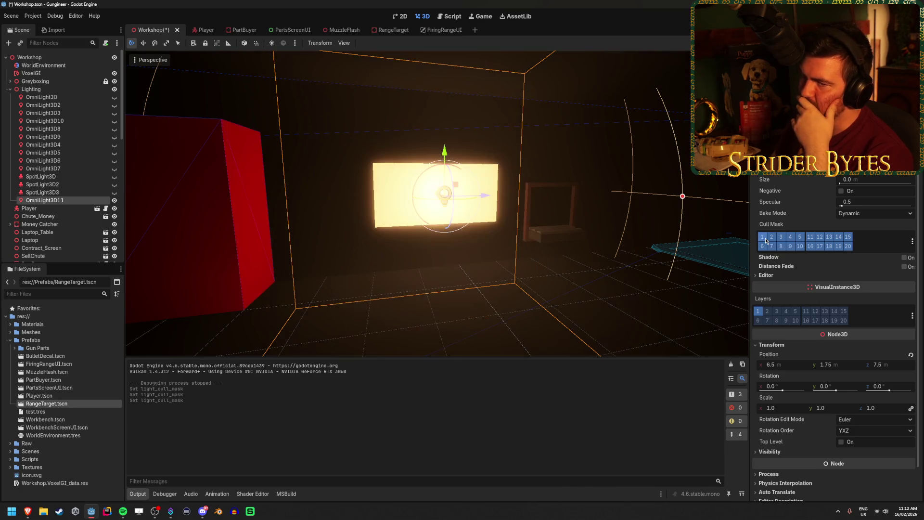
{"action": "left_click", "coordinate": [388, 179]}
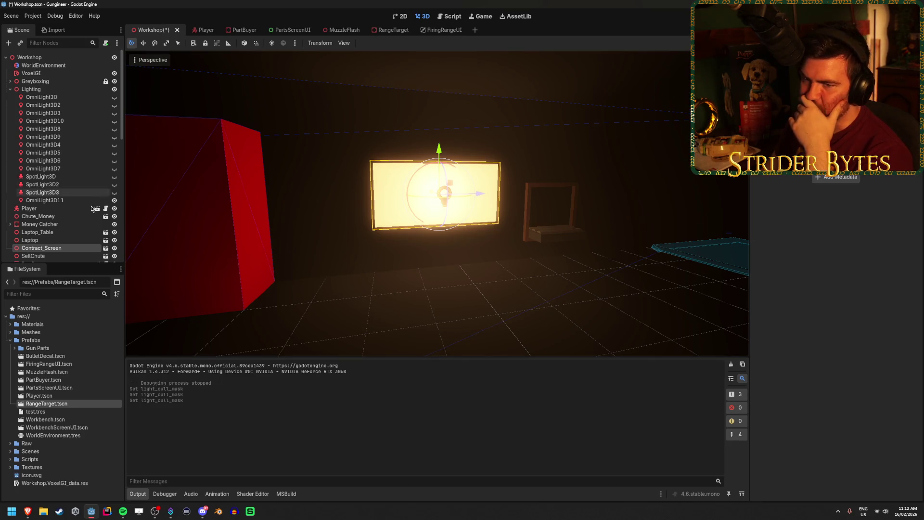
{"action": "right_click", "coordinate": [72, 249]}
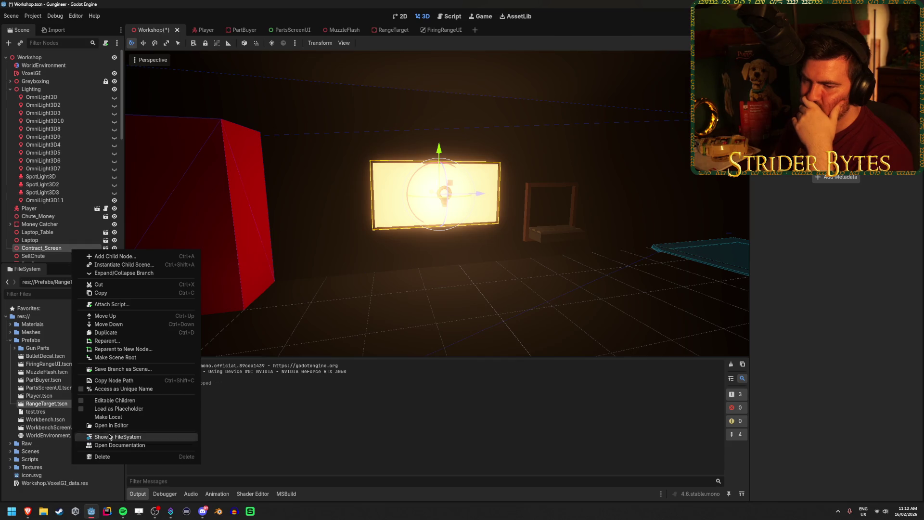
Step: Turn on Editable Children for Contract_Screen, inspect its Cube child, then collapse and deselect
{"action": "left_click", "coordinate": [114, 400]}
{"action": "left_click", "coordinate": [44, 205]}
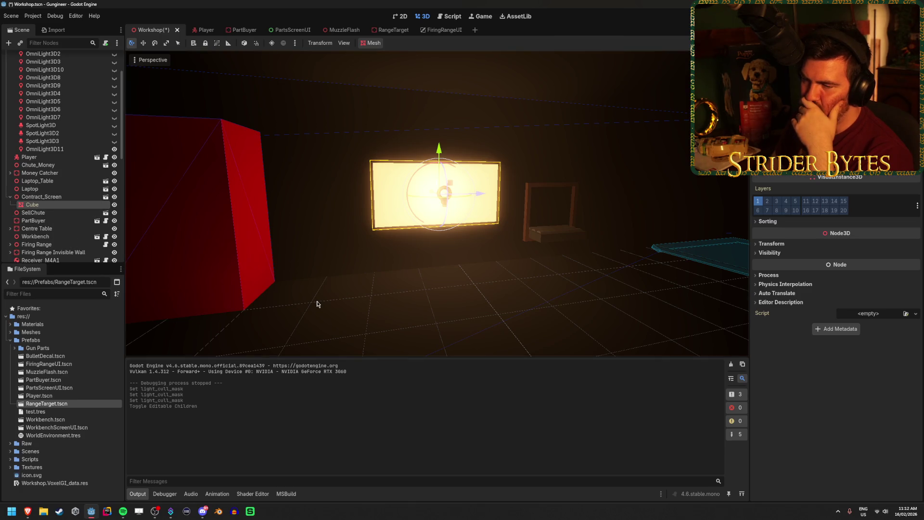
{"action": "left_click", "coordinate": [44, 197]}
{"action": "scroll", "coordinate": [42, 215], "scroll_direction": "up", "scroll_amount": 3}
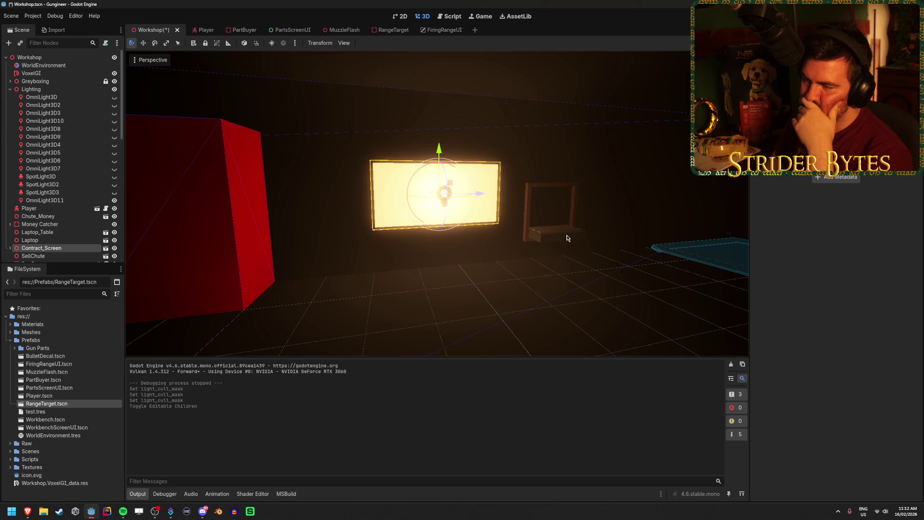
{"action": "left_click", "coordinate": [629, 324]}
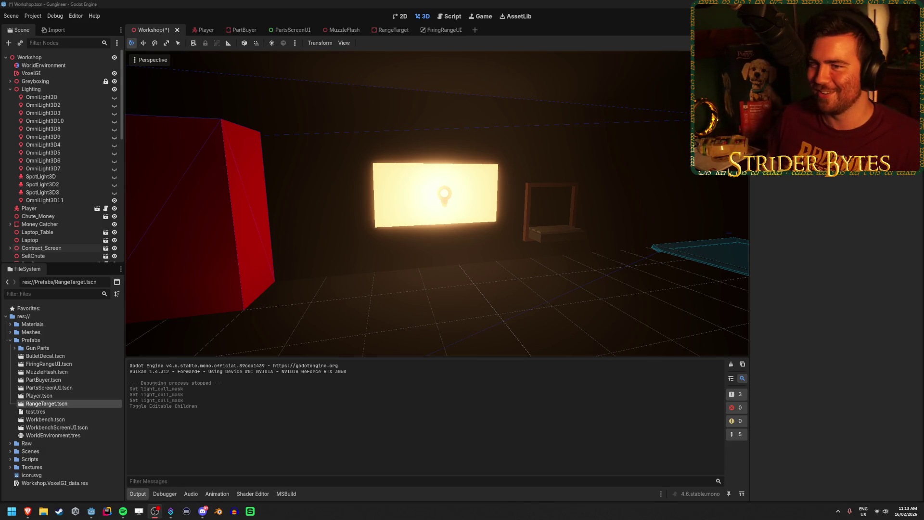
Step: Save the scene, then try other visual layers on OmniLight3D11 before returning it to layer 1 only
{"action": "key", "text": "ctrl+s"}
{"action": "mouse_move", "coordinate": [349, 213]}
{"action": "left_mouse_down"}
{"action": "mouse_move", "coordinate": [481, 216]}
{"action": "mouse_move", "coordinate": [147, 265]}
{"action": "left_mouse_up"}
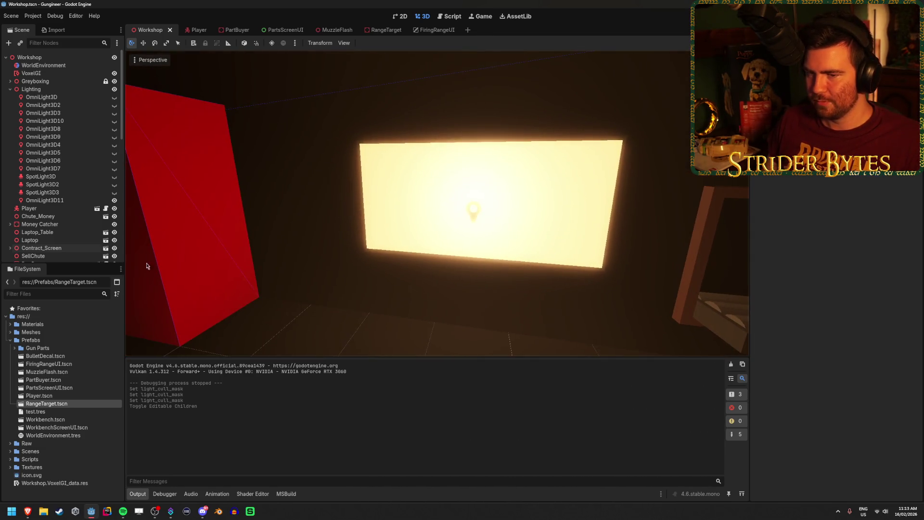
{"action": "left_click", "coordinate": [45, 200]}
{"action": "left_click", "coordinate": [767, 313]}
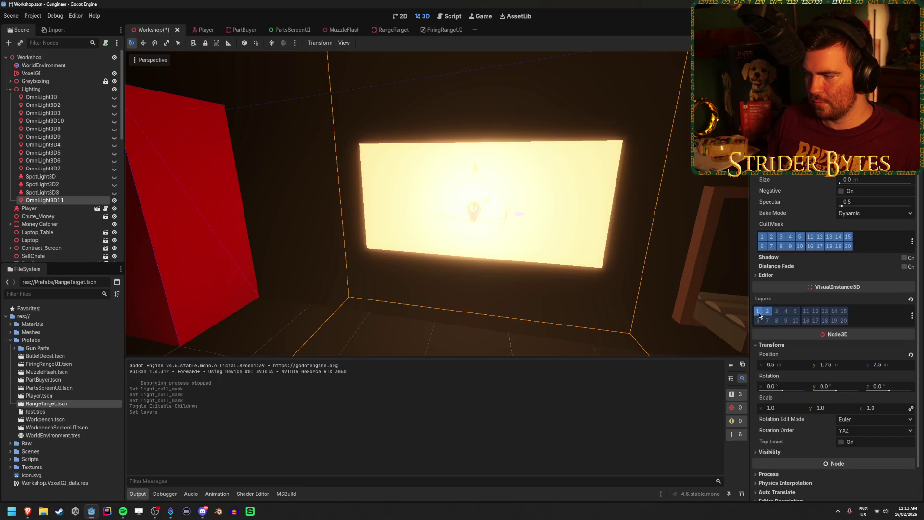
{"action": "left_click", "coordinate": [760, 313]}
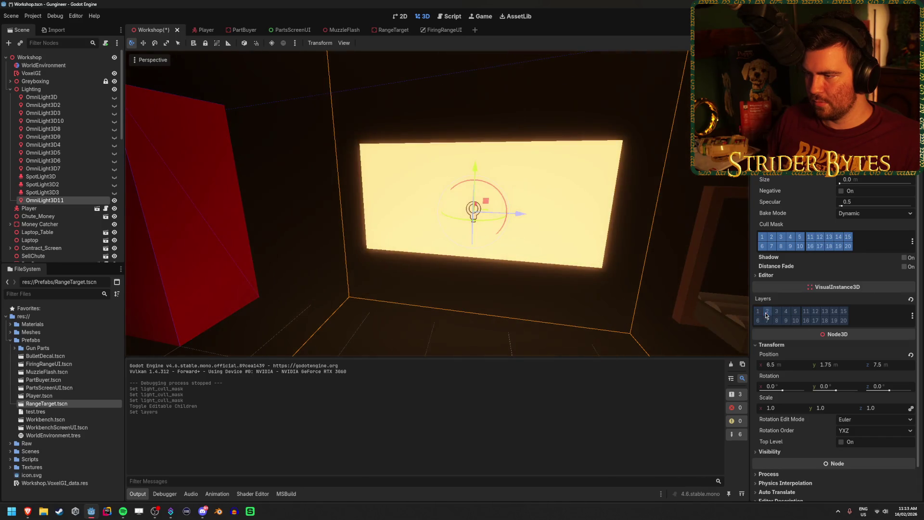
{"action": "left_click", "coordinate": [816, 312]}
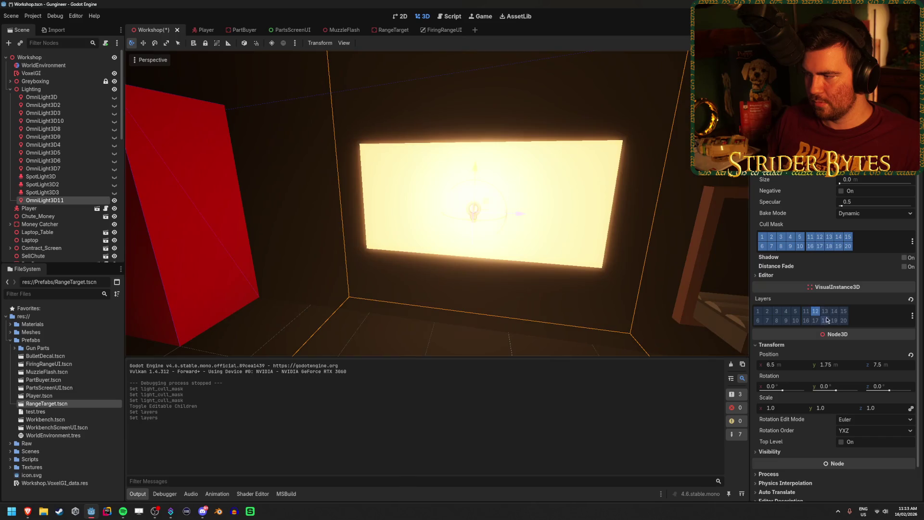
{"action": "left_click", "coordinate": [818, 313]}
{"action": "left_click", "coordinate": [758, 312]}
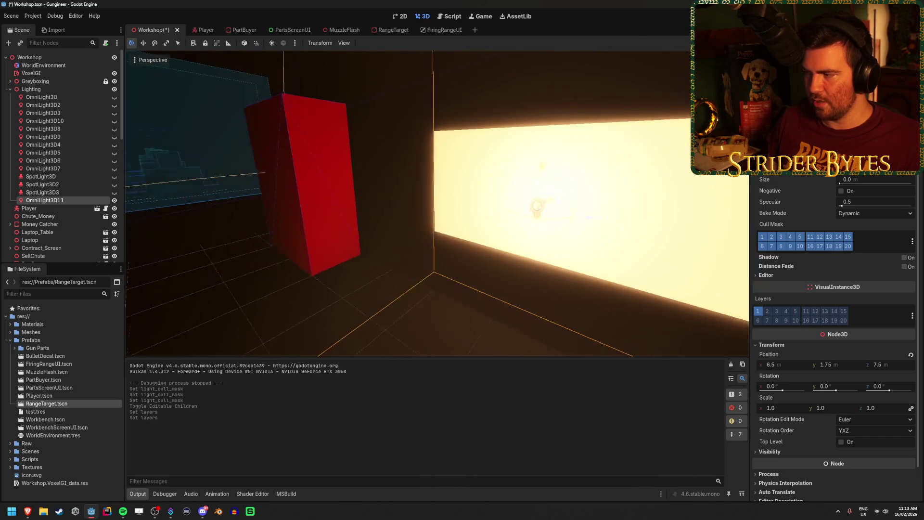
Step: Toggle layer 1 in OmniLight3D11's cull mask on and off, leaving it restored
{"action": "left_click", "coordinate": [762, 237]}
{"action": "left_click", "coordinate": [762, 240]}
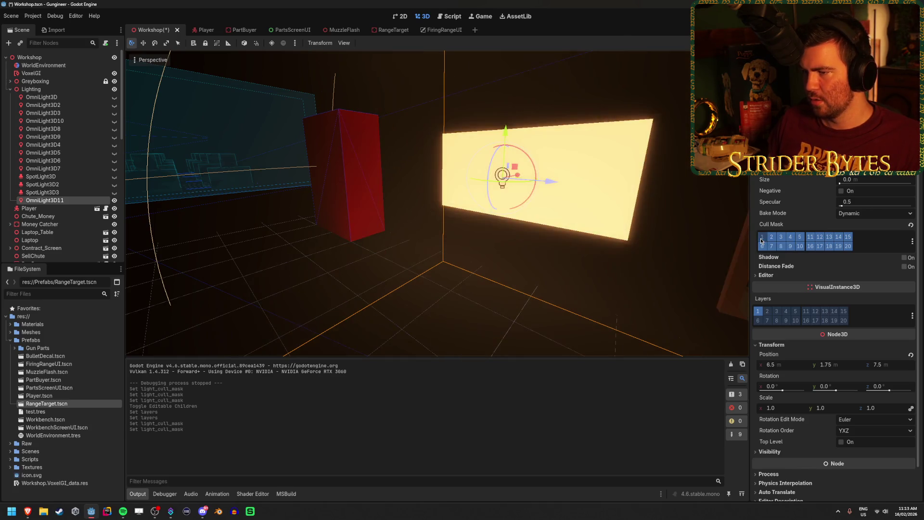
{"action": "left_click", "coordinate": [762, 241]}
{"action": "left_click", "coordinate": [762, 240]}
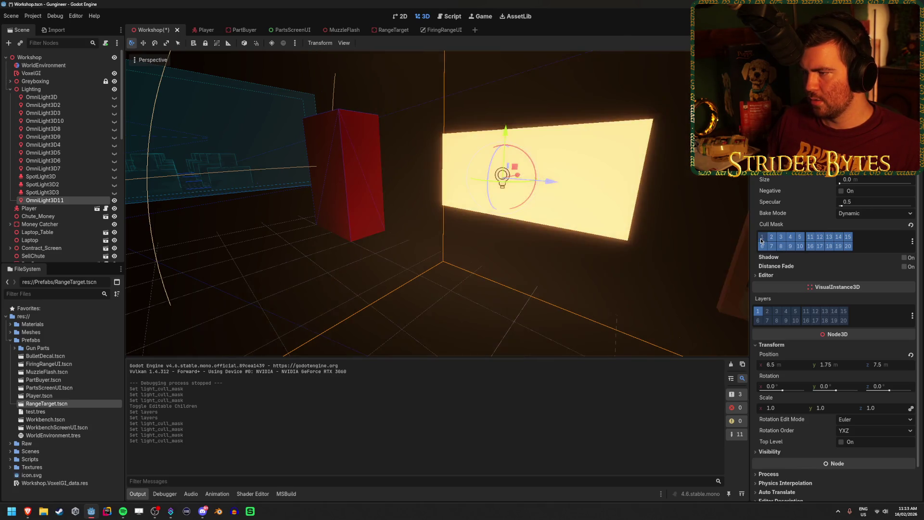
{"action": "left_click", "coordinate": [762, 240]}
{"action": "left_click_drag", "start_coordinate": [546, 244], "coordinate": [695, 256]}
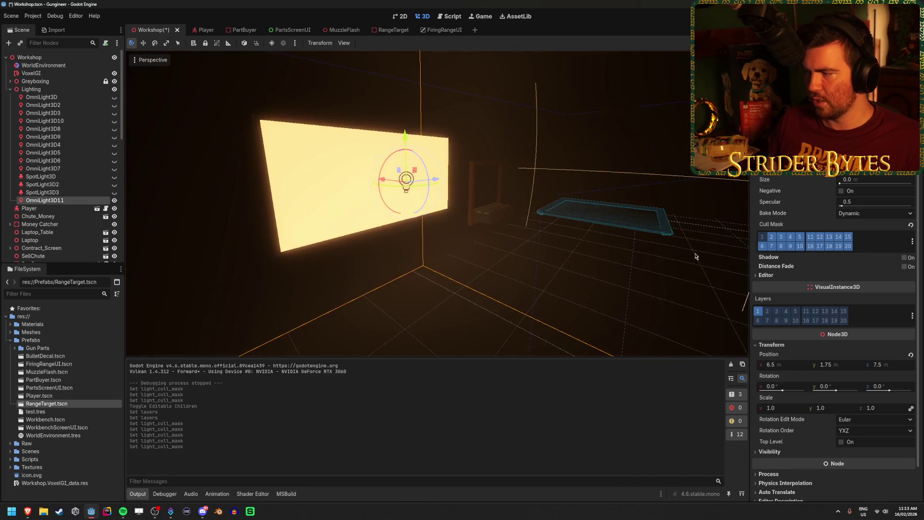
{"action": "left_click", "coordinate": [764, 237]}
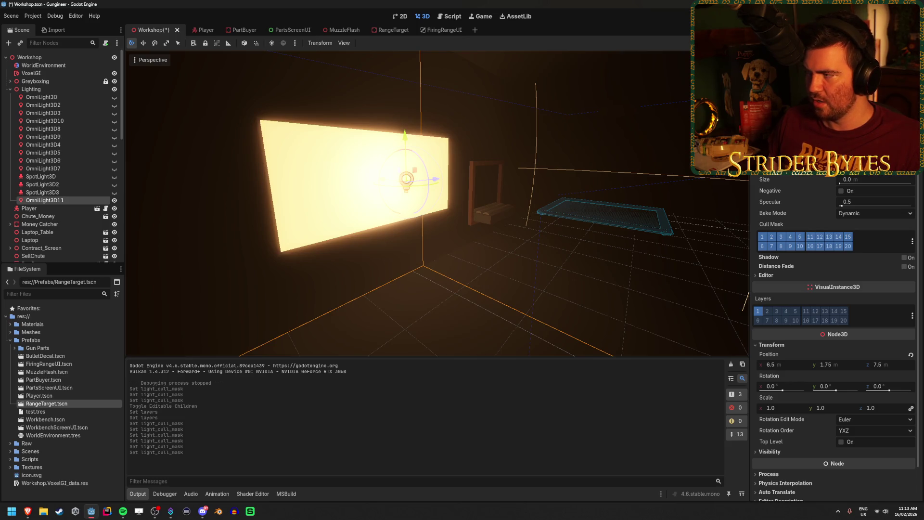
Step: Undo the light's energy change and save the Workshop scene
{"action": "key", "text": "ctrl+z"}
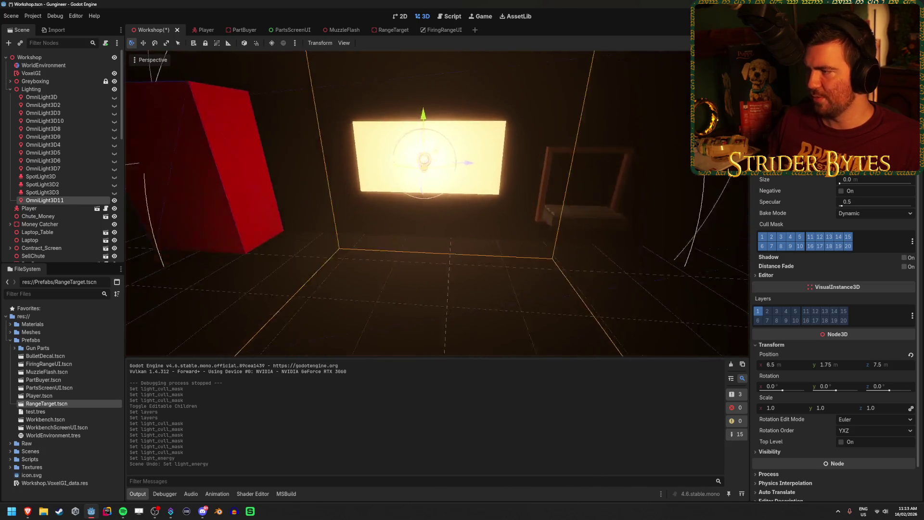
{"action": "key", "text": "ctrl+s"}
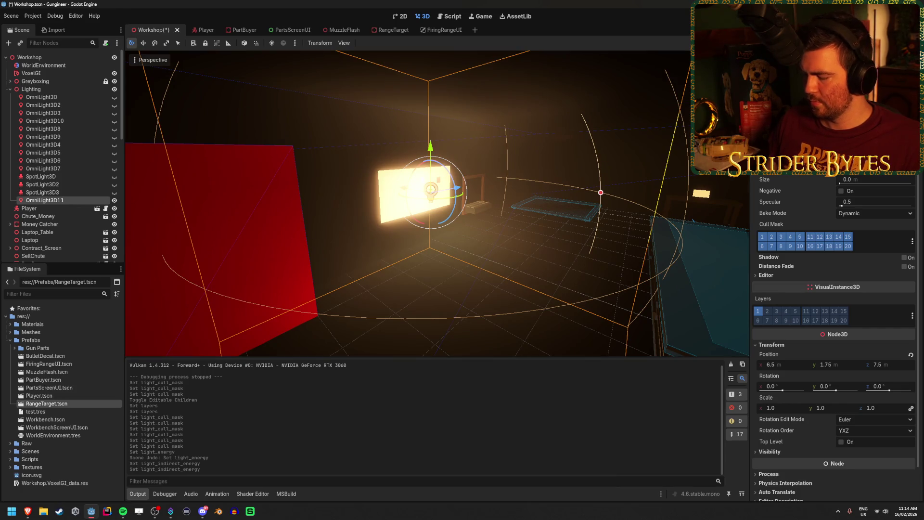
{"action": "left_click", "coordinate": [534, 246]}
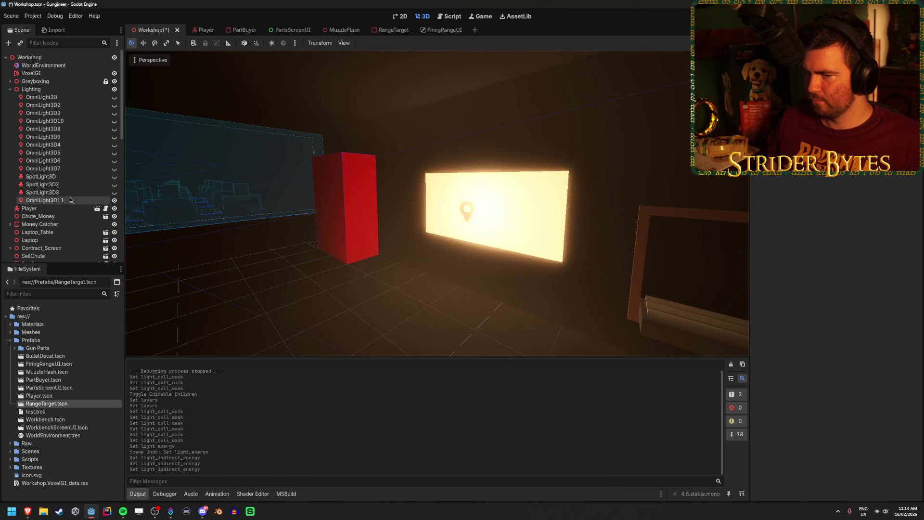
{"action": "left_click", "coordinate": [45, 201]}
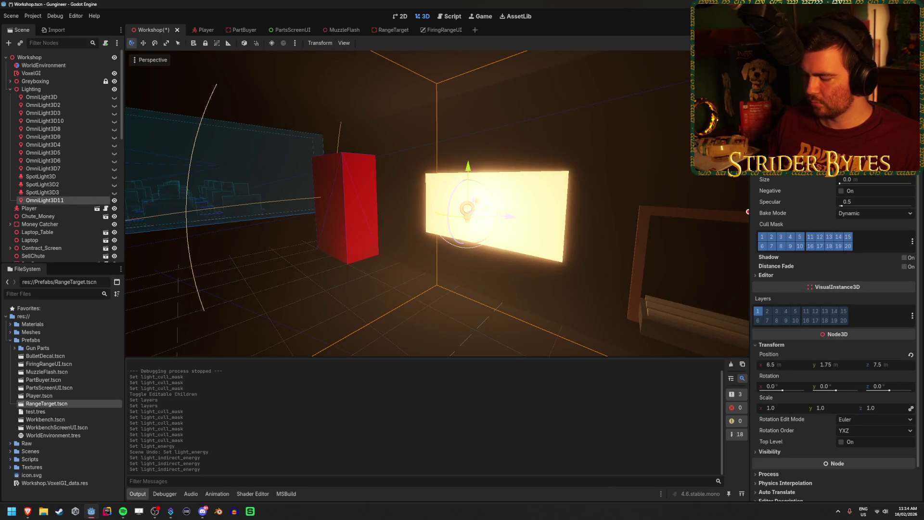
{"action": "left_click", "coordinate": [459, 301]}
{"action": "key", "text": "ctrl+s"}
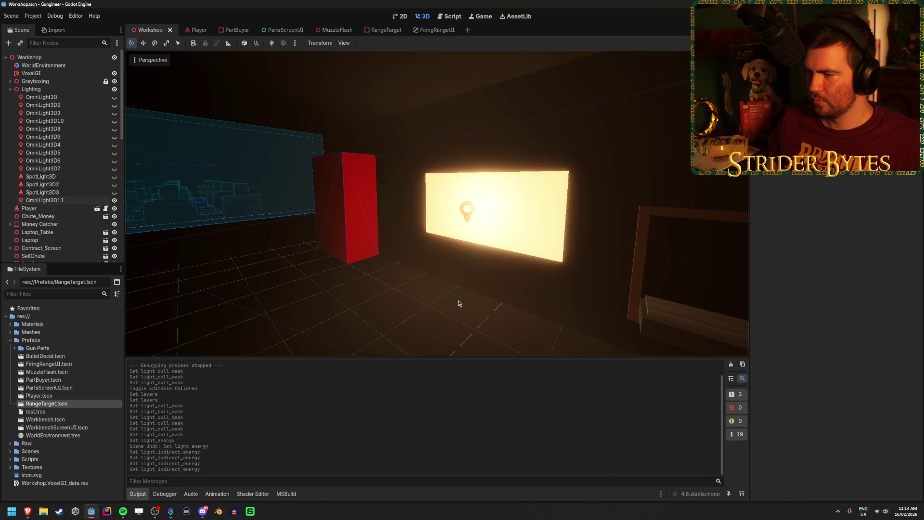
Step: Fly past the lit panel and inspect the Laptop, Laptop_Table, OmniLight3D11 and Contract_Screen nodes
{"action": "key", "text": "w"}
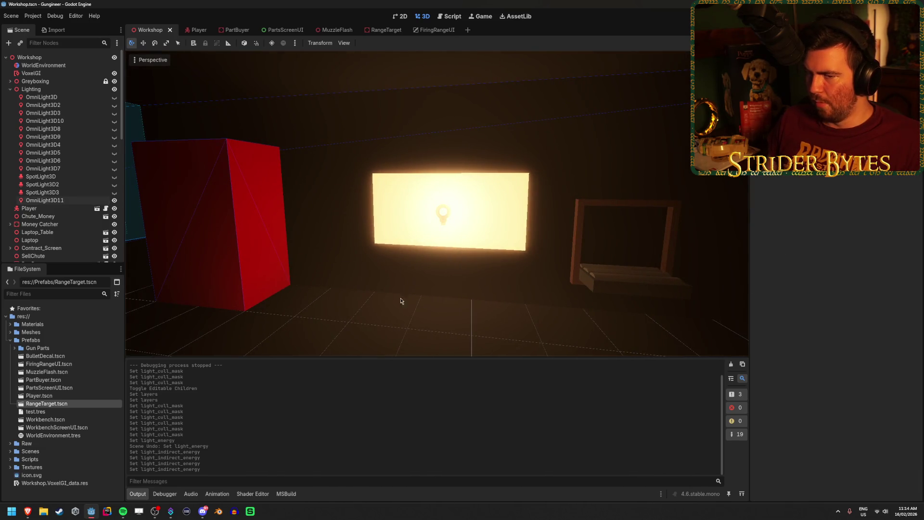
{"action": "key", "text": "w"}
{"action": "key", "text": "w"}
{"action": "key", "text": "s"}
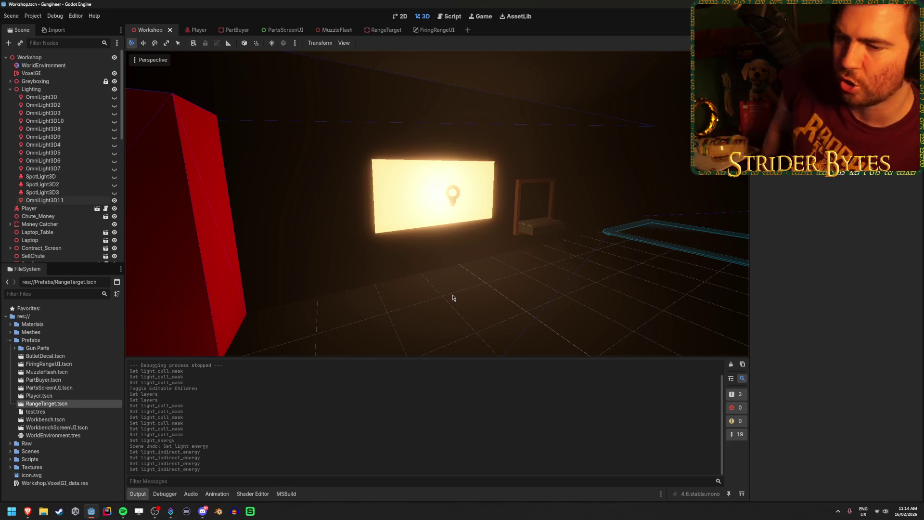
{"action": "scroll", "coordinate": [43, 177], "scroll_direction": "down", "scroll_amount": 5}
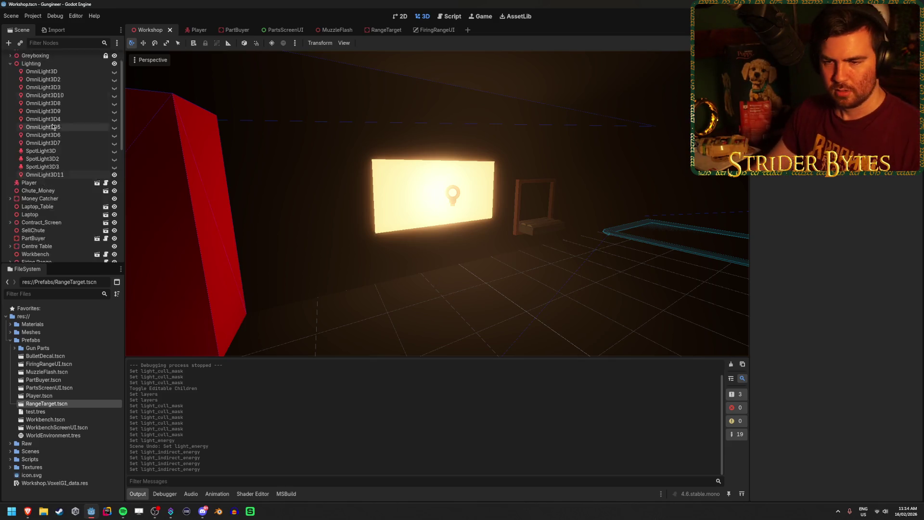
{"action": "left_click", "coordinate": [50, 165]}
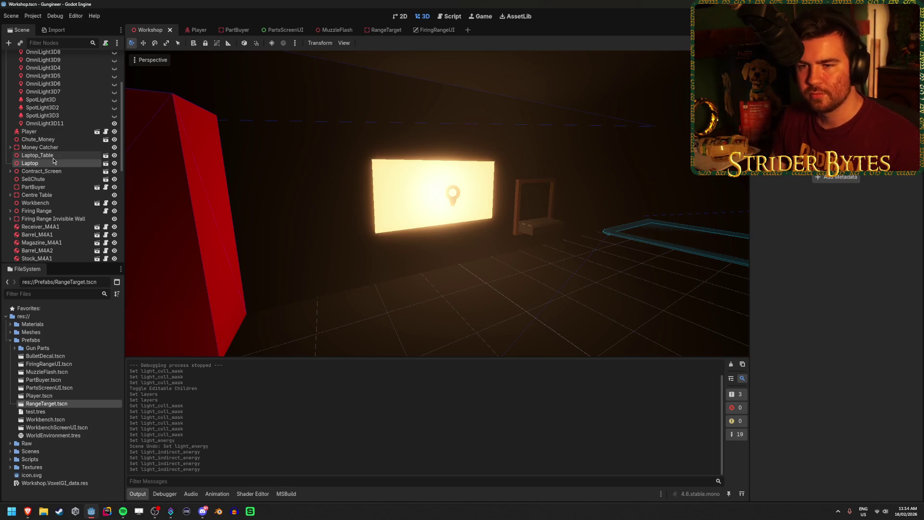
{"action": "left_click", "coordinate": [55, 157]}
{"action": "left_click", "coordinate": [48, 123]}
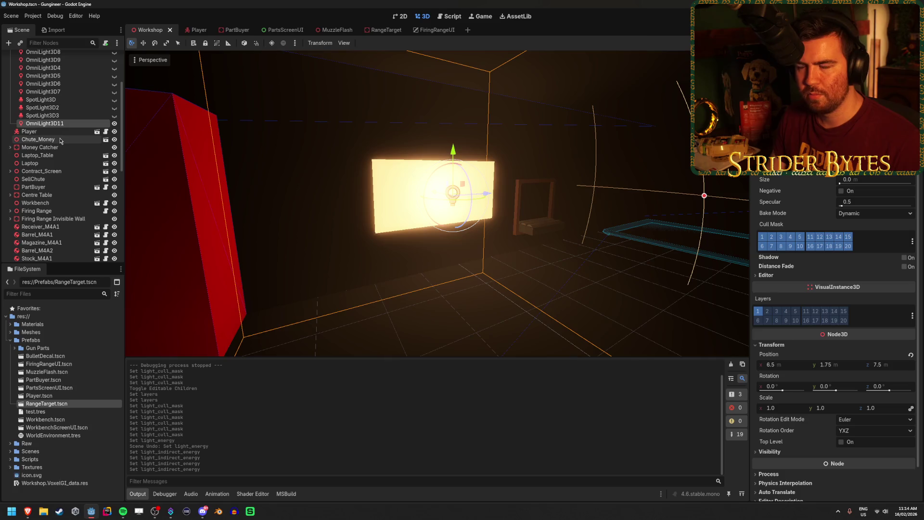
{"action": "scroll", "coordinate": [78, 192], "scroll_direction": "down", "scroll_amount": 10}
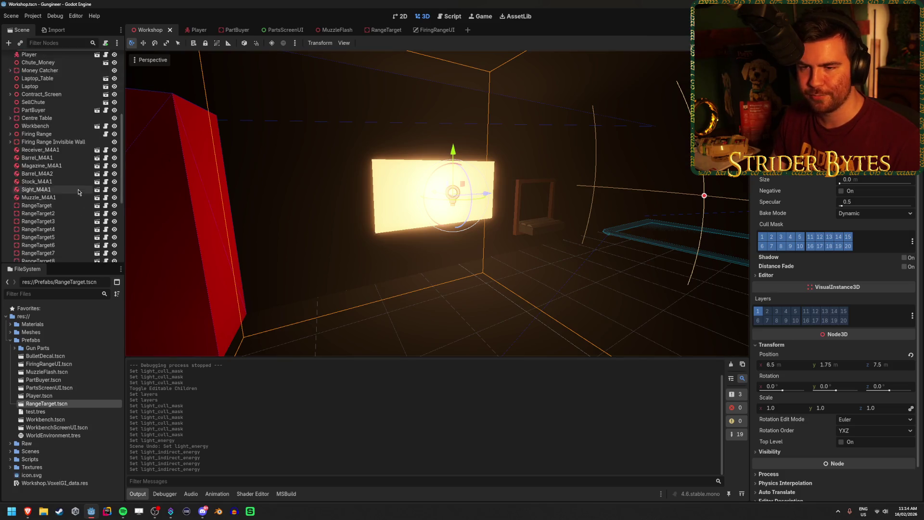
{"action": "scroll", "coordinate": [77, 188], "scroll_direction": "up", "scroll_amount": 10}
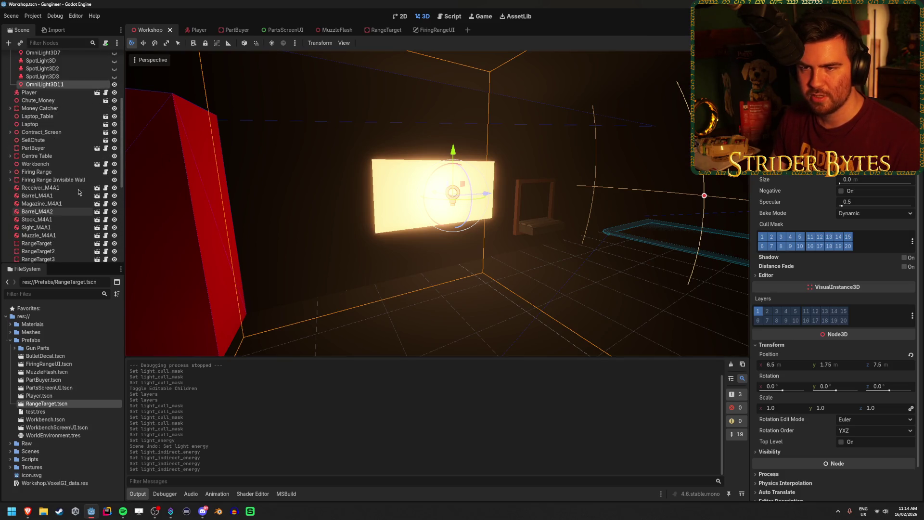
{"action": "left_click", "coordinate": [60, 133]}
Step: Put the Cube mesh under Contract_Screen on visual layer 3 and save the Workshop scene
{"action": "left_click", "coordinate": [9, 133]}
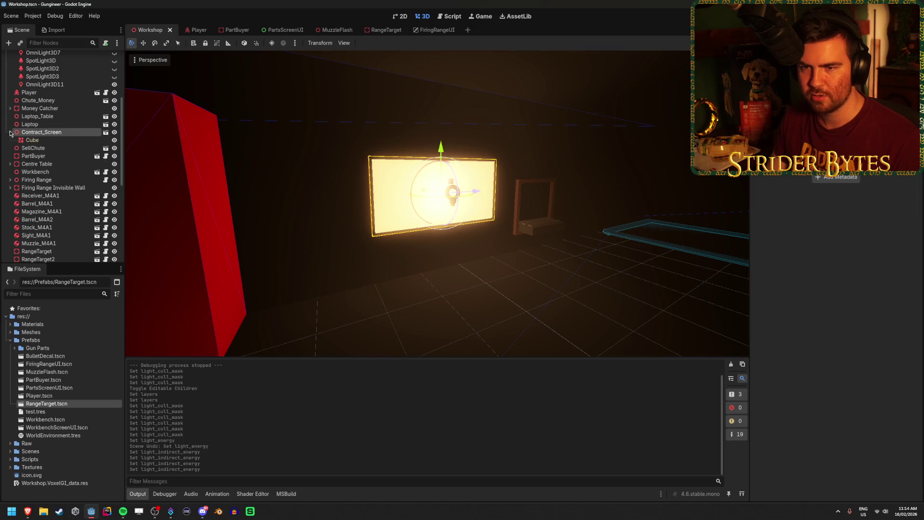
{"action": "left_click", "coordinate": [78, 140]}
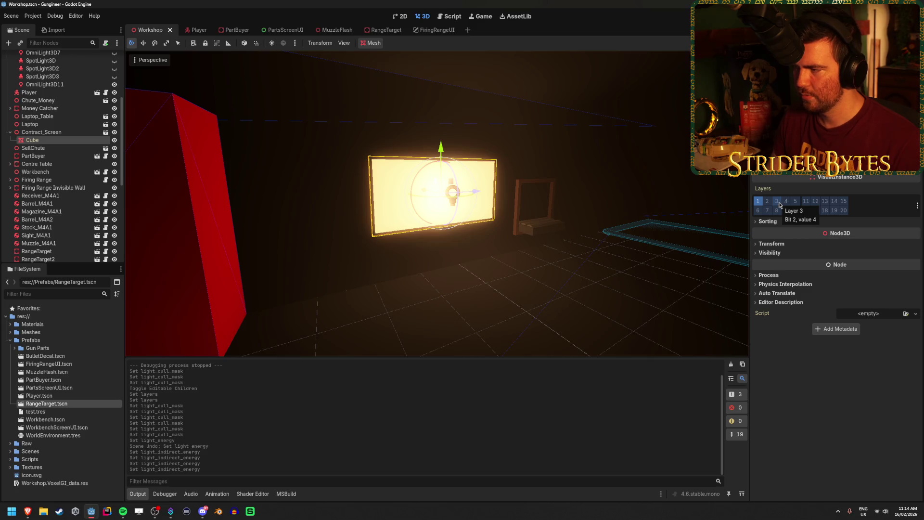
{"action": "left_click", "coordinate": [781, 204]}
{"action": "key", "text": "ctrl+s"}
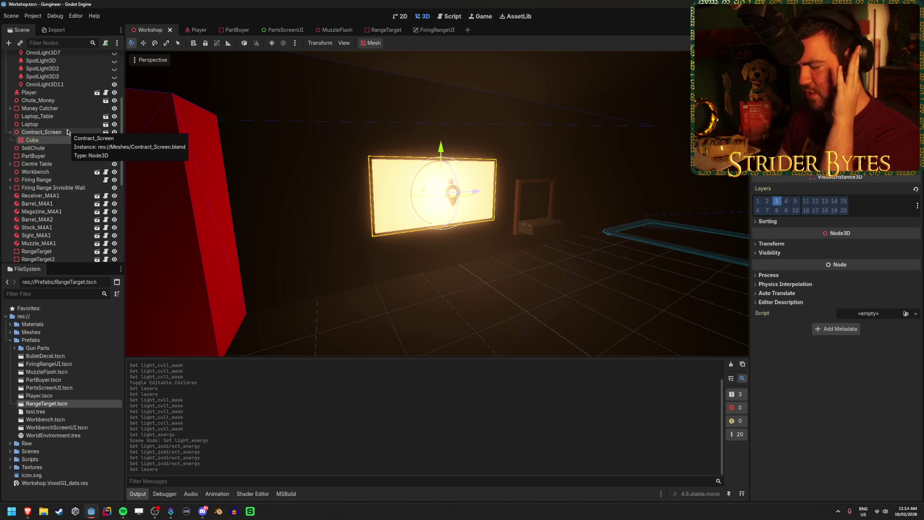
{"action": "scroll", "coordinate": [67, 135], "scroll_direction": "up", "scroll_amount": 5}
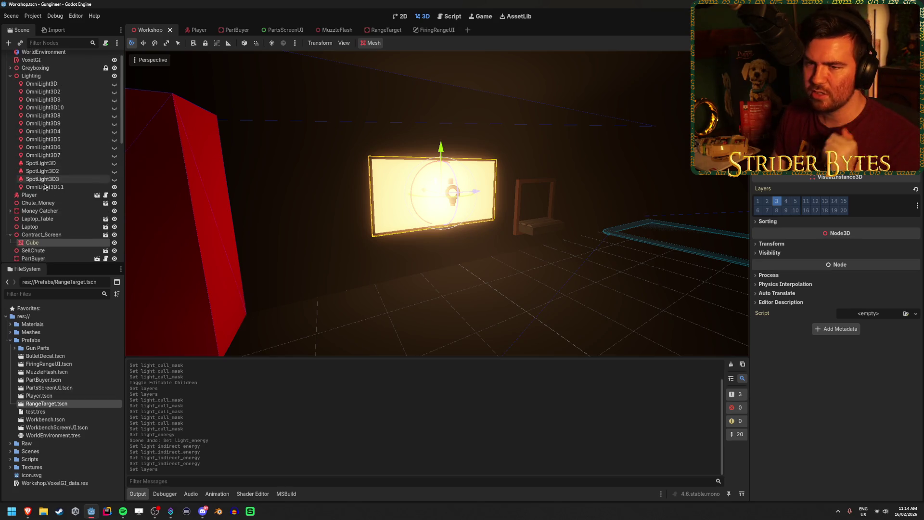
{"action": "left_click", "coordinate": [48, 187]}
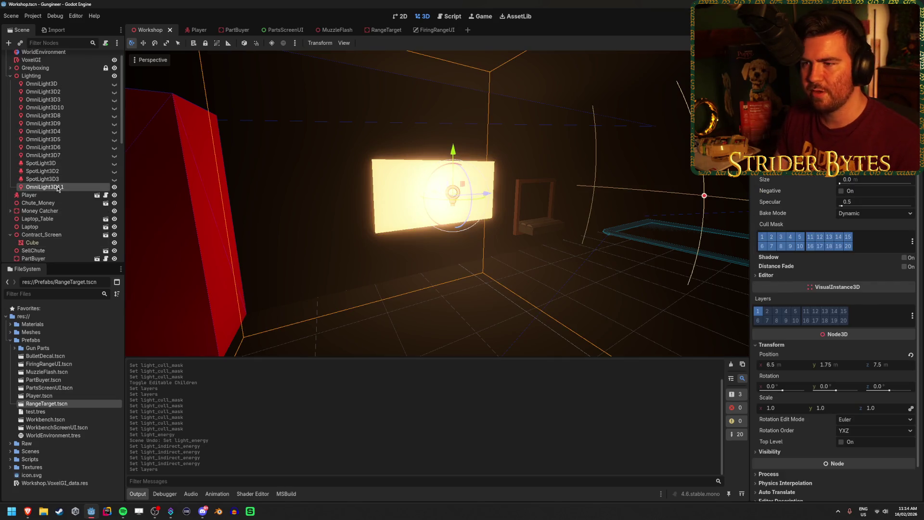
Step: Exclude layer 3 from OmniLight3D11's cull mask, save, and run the game with F5
{"action": "left_click", "coordinate": [780, 239]}
{"action": "left_click", "coordinate": [780, 239]}
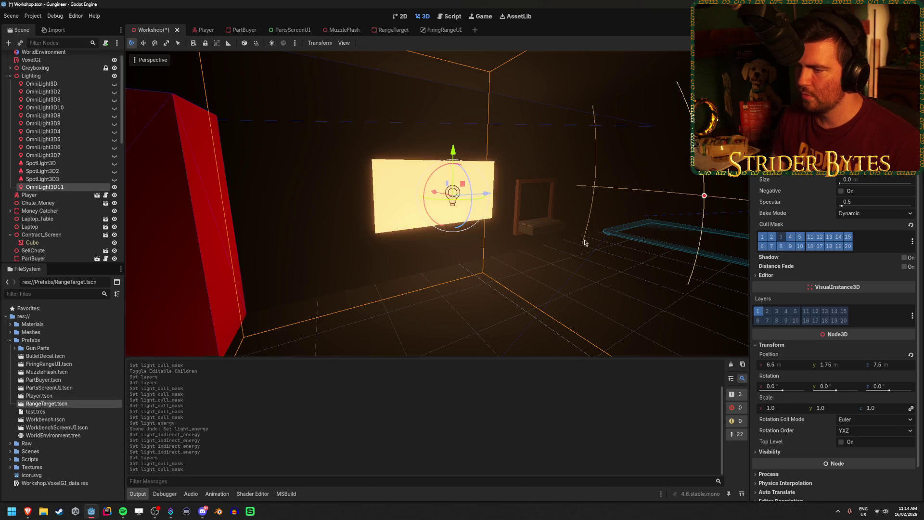
{"action": "key", "text": "ctrl+s"}
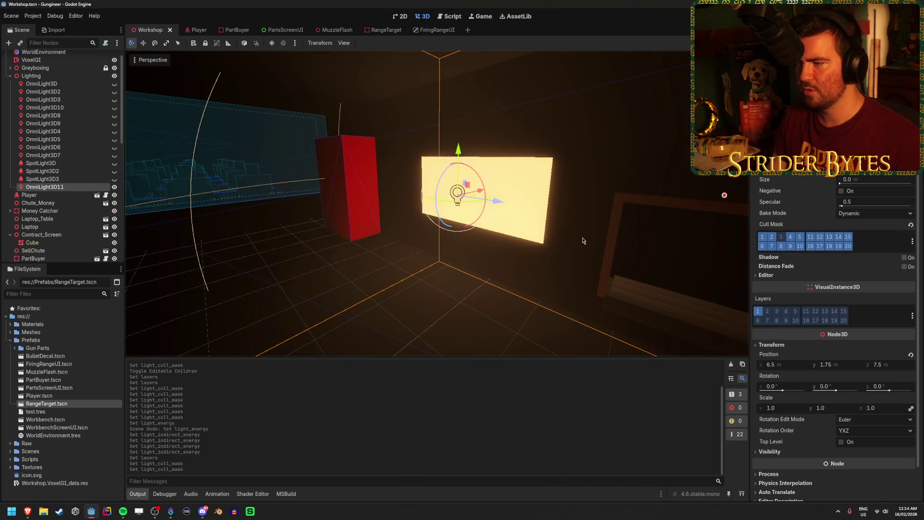
{"action": "left_click", "coordinate": [780, 237]}
{"action": "left_click", "coordinate": [780, 237]}
{"action": "left_click", "coordinate": [780, 237]}
{"action": "left_click", "coordinate": [781, 236]}
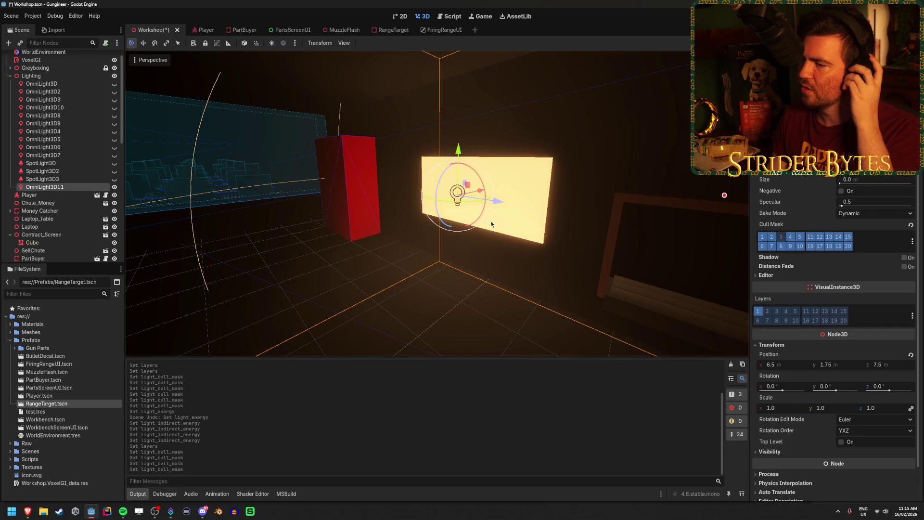
{"action": "key", "text": "F5"}
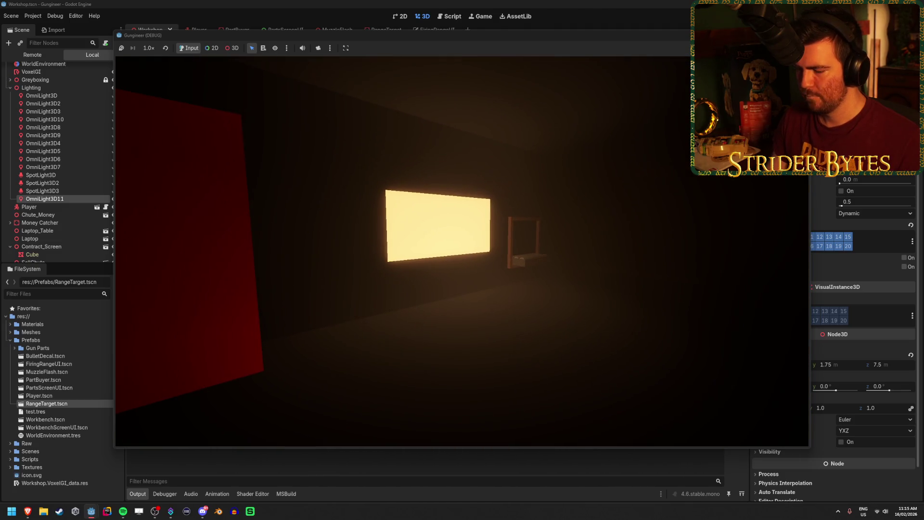
Step: Stop the test run and begin renaming OmniLight3D11 to OrangeLight_ContractScreen
{"action": "key", "text": "Escape"}
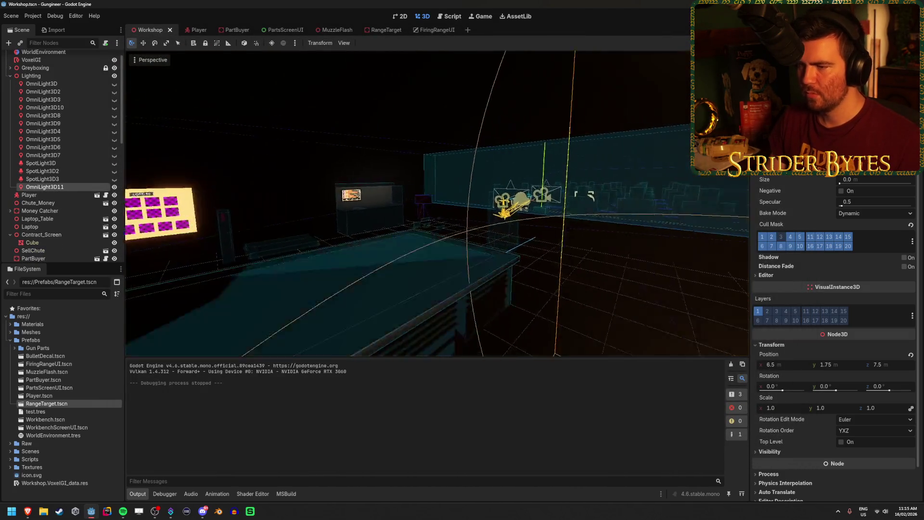
{"action": "double_click", "coordinate": [62, 188]}
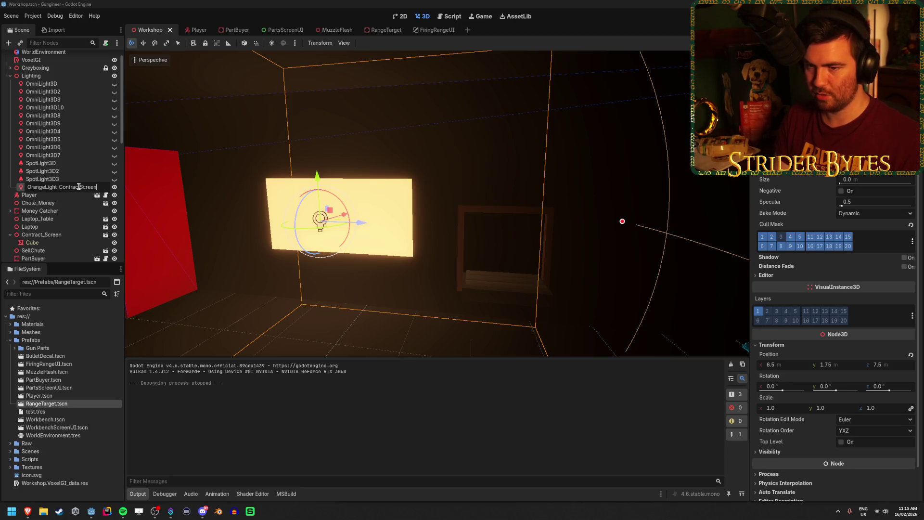
Step: Confirm the OrangeLight_ContractScreen name, duplicate the light over the right table, and lower its energy
{"action": "key", "text": "Return"}
{"action": "left_click_drag", "start_coordinate": [349, 277], "coordinate": [349, 257]}
{"action": "key", "text": "ctrl+d"}
{"action": "mouse_move", "coordinate": [295, 233]}
{"action": "left_mouse_down"}
{"action": "mouse_move", "coordinate": [289, 265]}
{"action": "mouse_move", "coordinate": [303, 248]}
{"action": "mouse_move", "coordinate": [659, 198]}
{"action": "mouse_move", "coordinate": [602, 155]}
{"action": "left_mouse_up"}
{"action": "left_click_drag", "start_coordinate": [463, 217], "coordinate": [492, 242]}
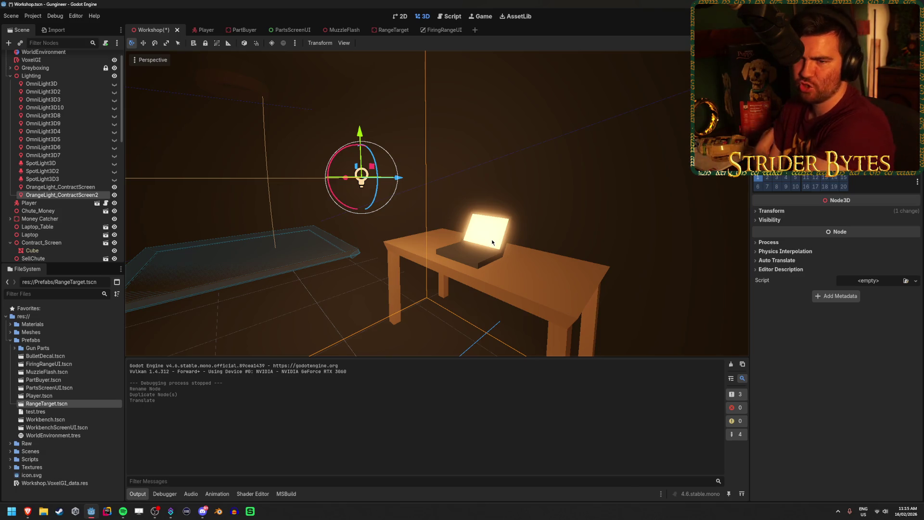
{"action": "scroll", "coordinate": [837, 289], "scroll_direction": "up", "scroll_amount": 3}
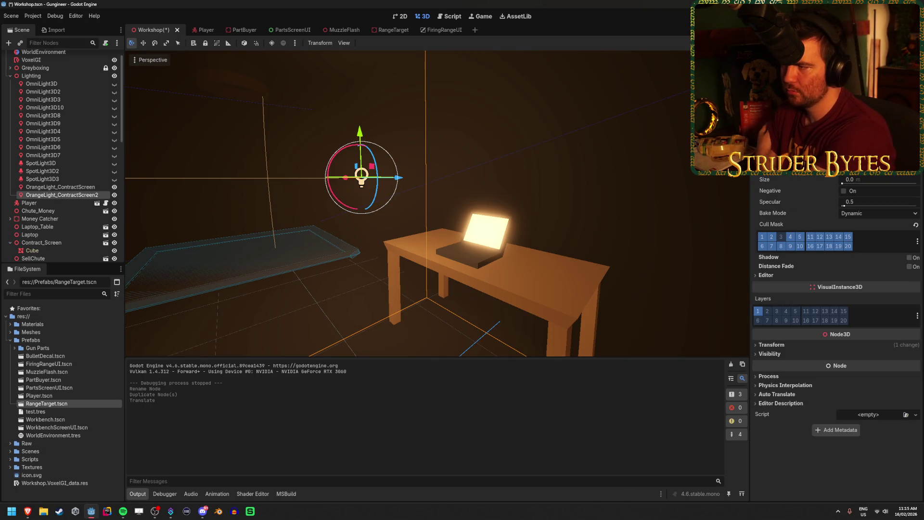
{"action": "key", "text": "Return"}
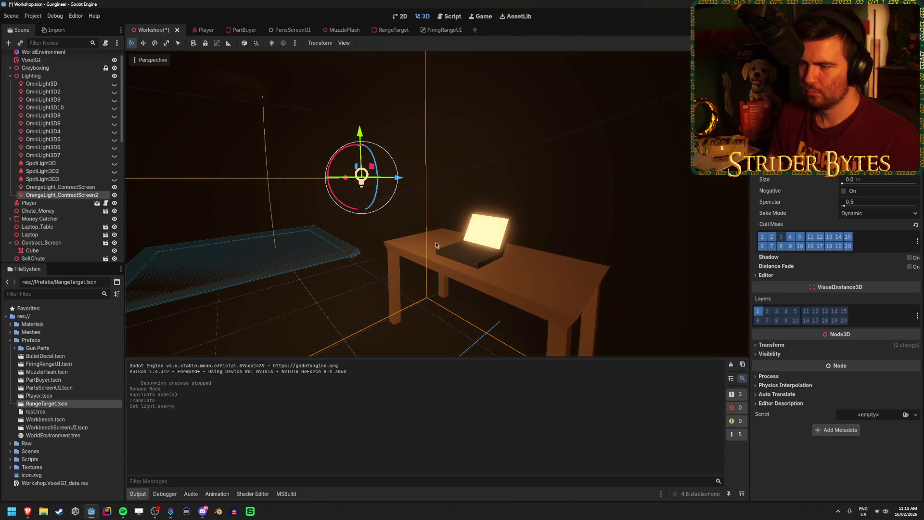
Step: Slide the copied light onto the laptop screen, set its height, and save
{"action": "scroll", "coordinate": [318, 192], "scroll_direction": "up", "scroll_amount": 3}
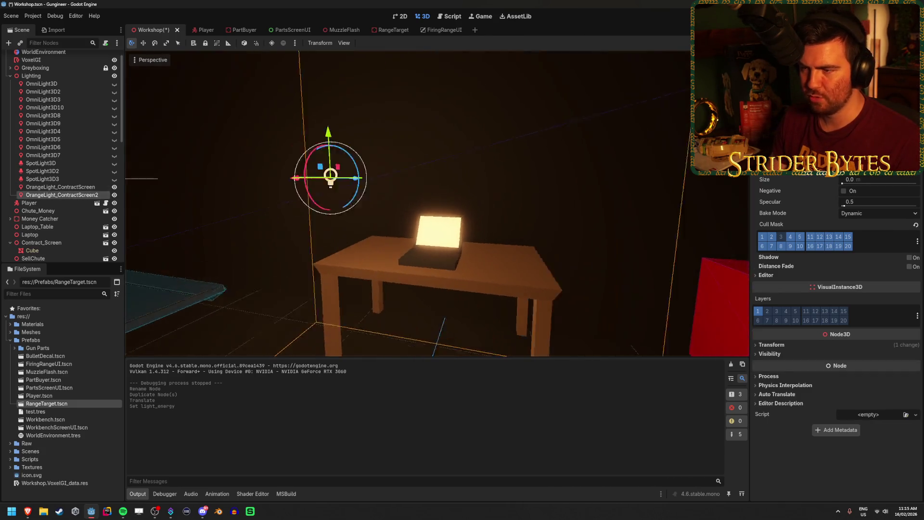
{"action": "left_click_drag", "start_coordinate": [318, 192], "coordinate": [410, 193]}
{"action": "left_click_drag", "start_coordinate": [438, 144], "coordinate": [439, 192]}
{"action": "scroll", "coordinate": [440, 187], "scroll_direction": "up", "scroll_amount": 3}
{"action": "left_click_drag", "start_coordinate": [336, 205], "coordinate": [549, 202]}
{"action": "left_click_drag", "start_coordinate": [507, 174], "coordinate": [511, 186]}
{"action": "key", "text": "ctrl+s"}
{"action": "left_click", "coordinate": [54, 236]}
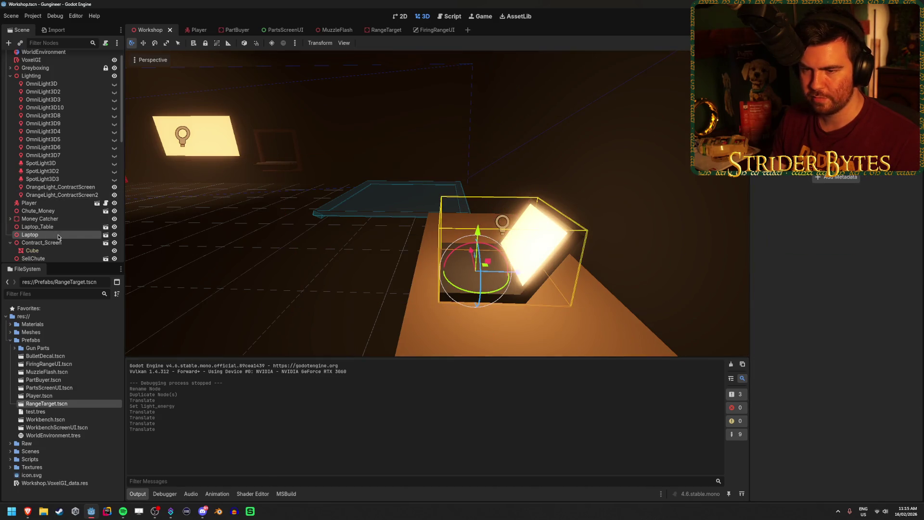
Step: Make the Laptop's children editable and select its Cube screen mesh
{"action": "right_click", "coordinate": [35, 236]}
{"action": "left_click", "coordinate": [73, 386]}
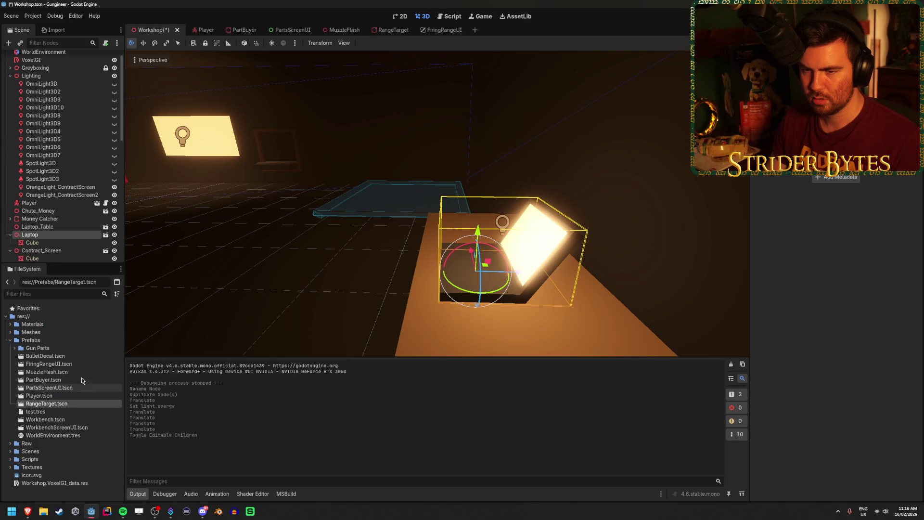
{"action": "scroll", "coordinate": [40, 231], "scroll_direction": "down", "scroll_amount": 1}
{"action": "left_click", "coordinate": [71, 218]}
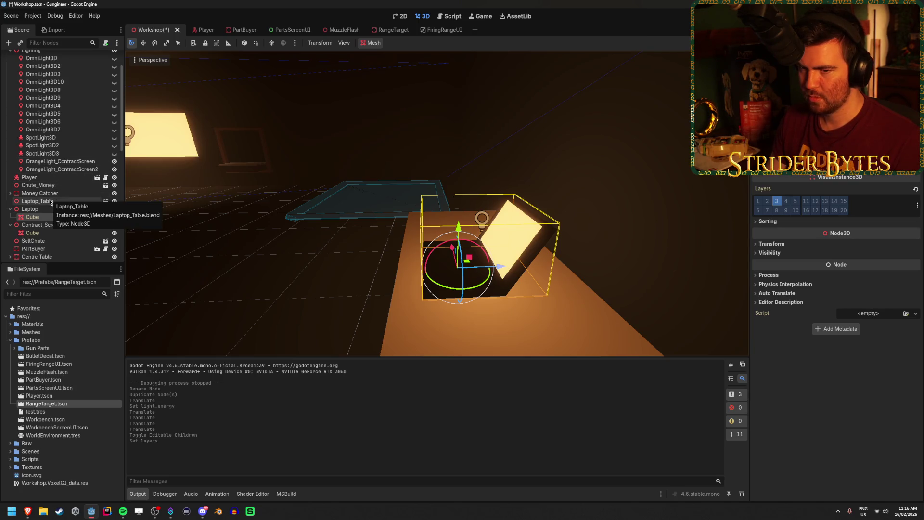
{"action": "scroll", "coordinate": [50, 202], "scroll_direction": "up", "scroll_amount": 2}
Step: Position OrangeLight_ContractScreen2 just in front of the laptop screen and save
{"action": "left_click", "coordinate": [69, 208]}
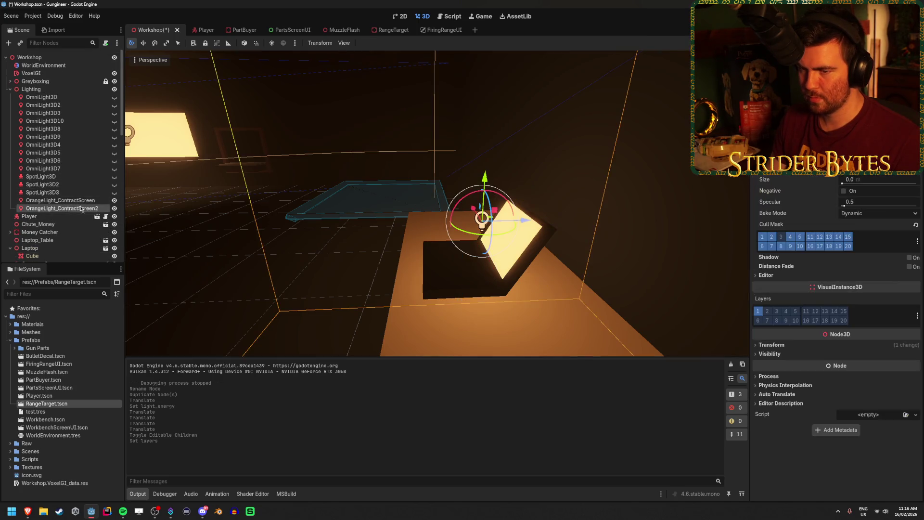
{"action": "mouse_move", "coordinate": [485, 179]}
{"action": "left_mouse_down"}
{"action": "mouse_move", "coordinate": [489, 162]}
{"action": "mouse_move", "coordinate": [483, 168]}
{"action": "left_mouse_up"}
{"action": "key", "text": "f"}
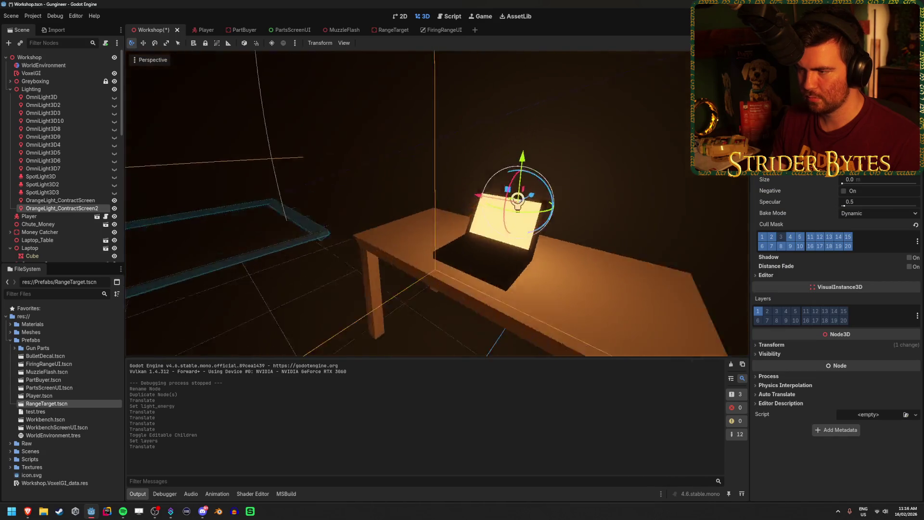
{"action": "key", "text": "w"}
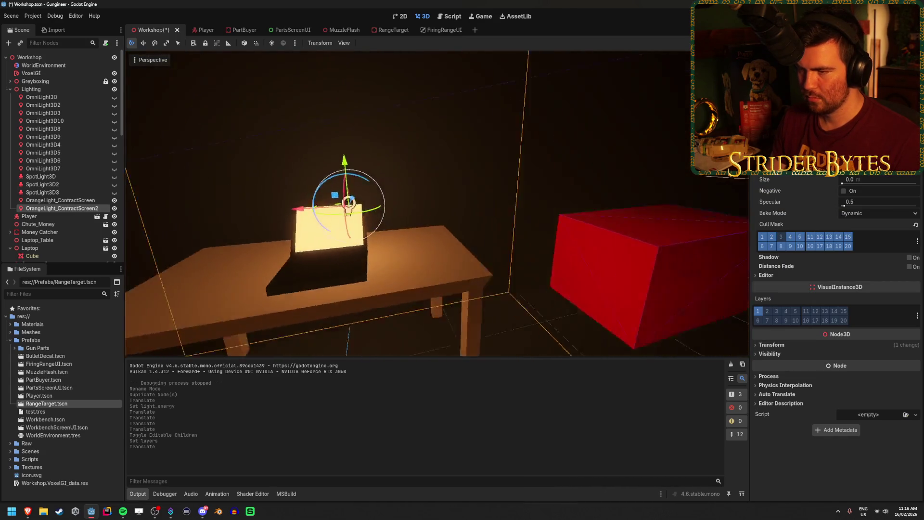
{"action": "key", "text": "d"}
{"action": "left_click_drag", "start_coordinate": [393, 194], "coordinate": [393, 201]}
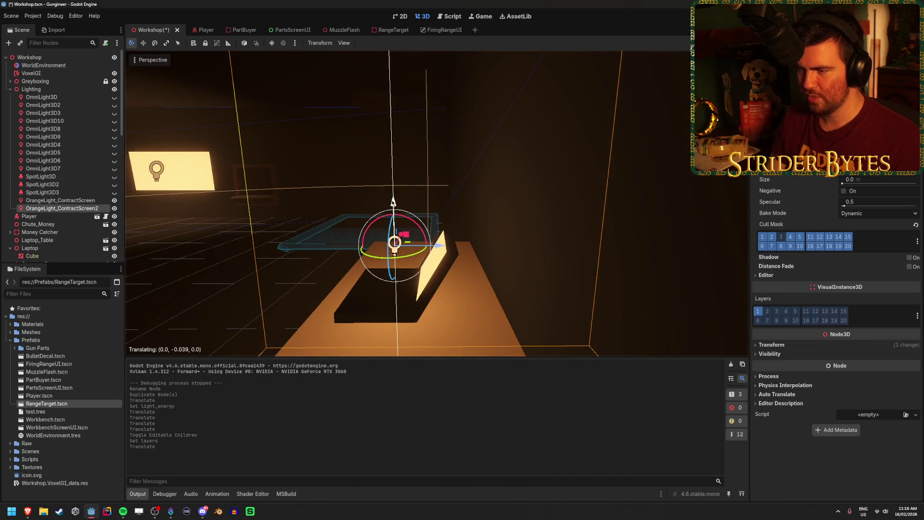
{"action": "mouse_move", "coordinate": [449, 248]}
{"action": "left_mouse_down"}
{"action": "mouse_move", "coordinate": [205, 246]}
{"action": "mouse_move", "coordinate": [360, 243]}
{"action": "mouse_move", "coordinate": [255, 237]}
{"action": "left_mouse_up"}
{"action": "key", "text": "f"}
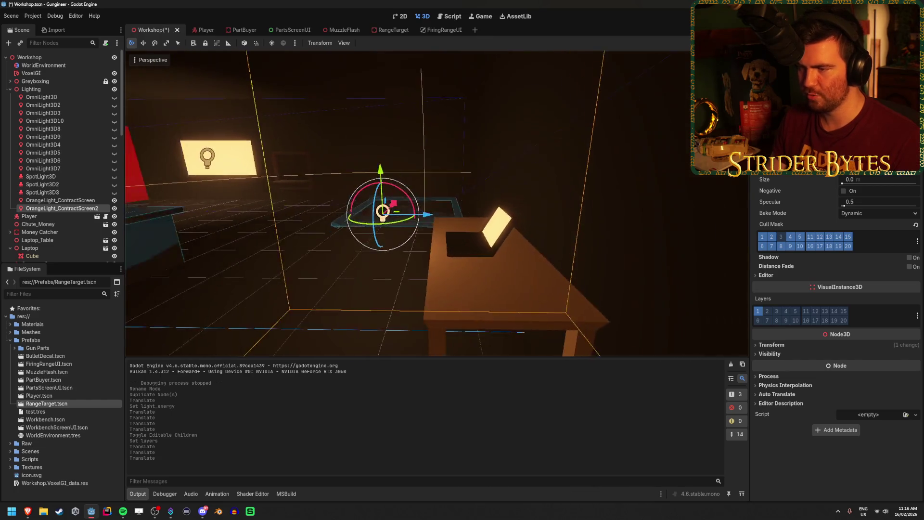
{"action": "mouse_move", "coordinate": [410, 169]}
{"action": "left_mouse_down"}
{"action": "mouse_move", "coordinate": [409, 101]}
{"action": "mouse_move", "coordinate": [405, 159]}
{"action": "mouse_move", "coordinate": [390, 187]}
{"action": "mouse_move", "coordinate": [390, 155]}
{"action": "mouse_move", "coordinate": [393, 166]}
{"action": "left_mouse_up"}
{"action": "mouse_move", "coordinate": [457, 202]}
{"action": "left_mouse_down"}
{"action": "mouse_move", "coordinate": [477, 201]}
{"action": "mouse_move", "coordinate": [432, 226]}
{"action": "mouse_move", "coordinate": [434, 241]}
{"action": "left_mouse_up"}
{"action": "key", "text": "ctrl+s"}
Step: Rename the laptop light OrangeLight_LaptopScreen and duplicate OrangeLight_ContractScreen
{"action": "scroll", "coordinate": [433, 217], "scroll_direction": "down", "scroll_amount": 5}
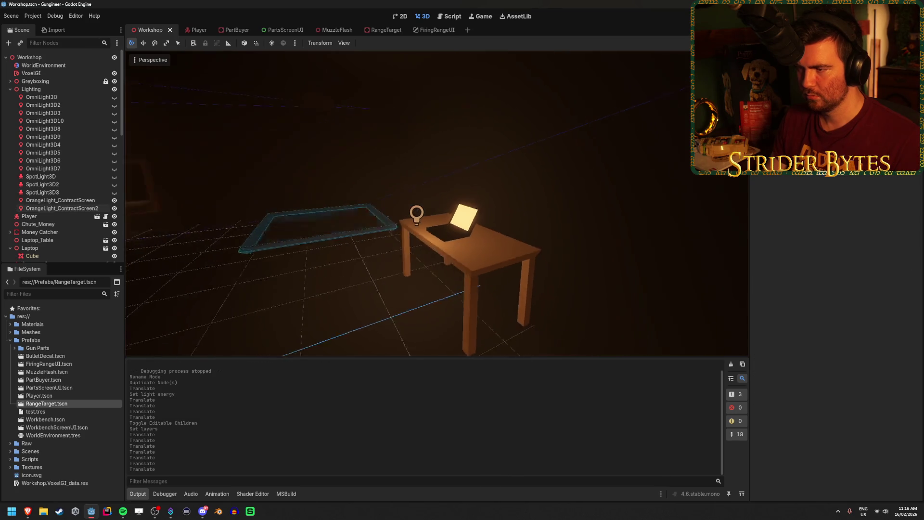
{"action": "key", "text": "w"}
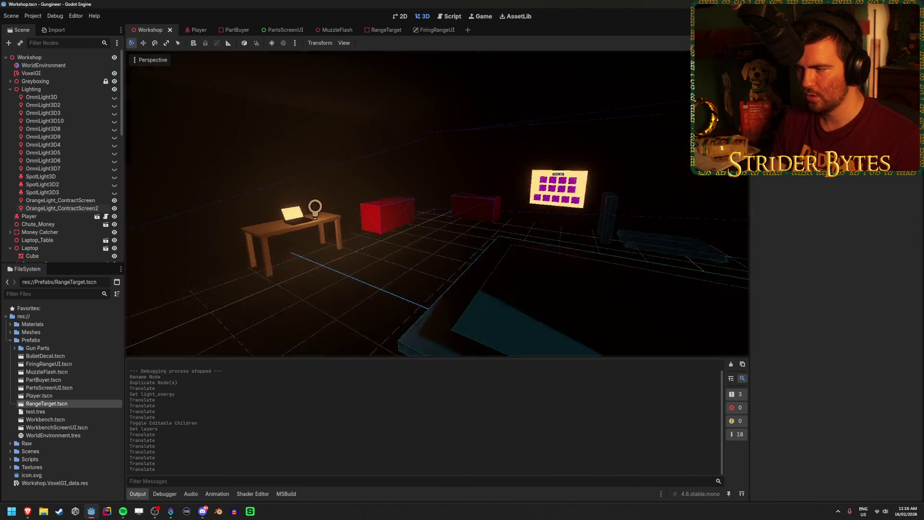
{"action": "left_click", "coordinate": [88, 209]}
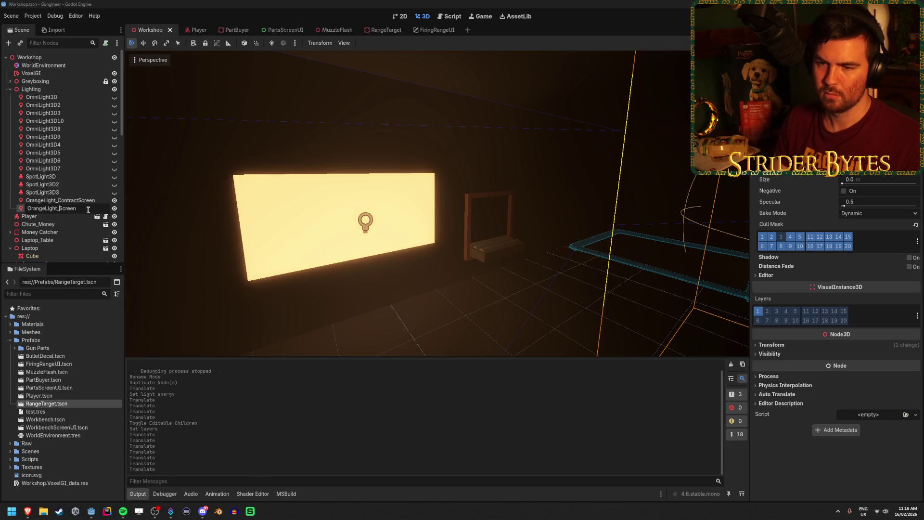
{"action": "type", "text": "Laptop"}
{"action": "key", "text": "Return"}
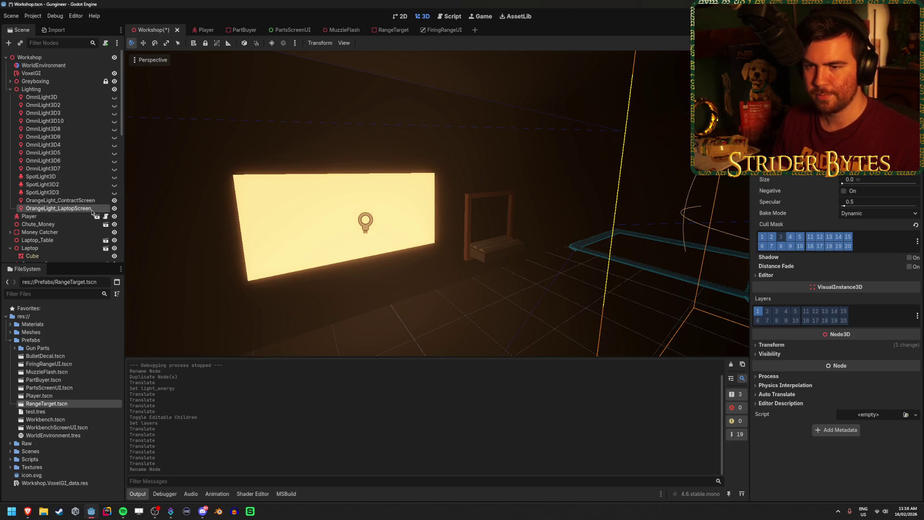
{"action": "left_click", "coordinate": [72, 200]}
{"action": "key", "text": "ctrl+d"}
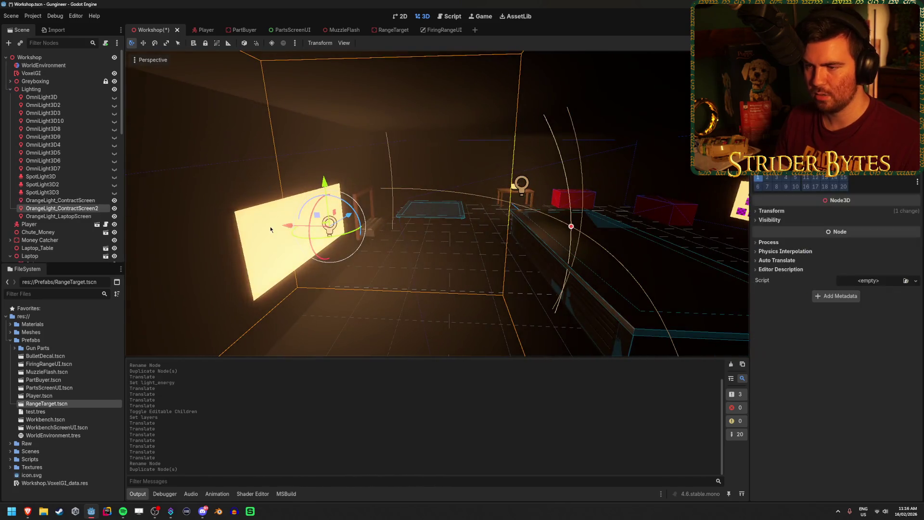
Step: Move OrangeLight_ContractScreen2 across the room in front of the parts screen, set its height, and save
{"action": "mouse_move", "coordinate": [286, 228]}
{"action": "left_mouse_down"}
{"action": "mouse_move", "coordinate": [471, 215]}
{"action": "mouse_move", "coordinate": [366, 227]}
{"action": "mouse_move", "coordinate": [405, 231]}
{"action": "mouse_move", "coordinate": [433, 221]}
{"action": "left_mouse_up"}
{"action": "mouse_move", "coordinate": [483, 248]}
{"action": "left_mouse_down"}
{"action": "mouse_move", "coordinate": [472, 268]}
{"action": "mouse_move", "coordinate": [177, 240]}
{"action": "mouse_move", "coordinate": [195, 289]}
{"action": "mouse_move", "coordinate": [179, 213]}
{"action": "mouse_move", "coordinate": [214, 193]}
{"action": "left_mouse_up"}
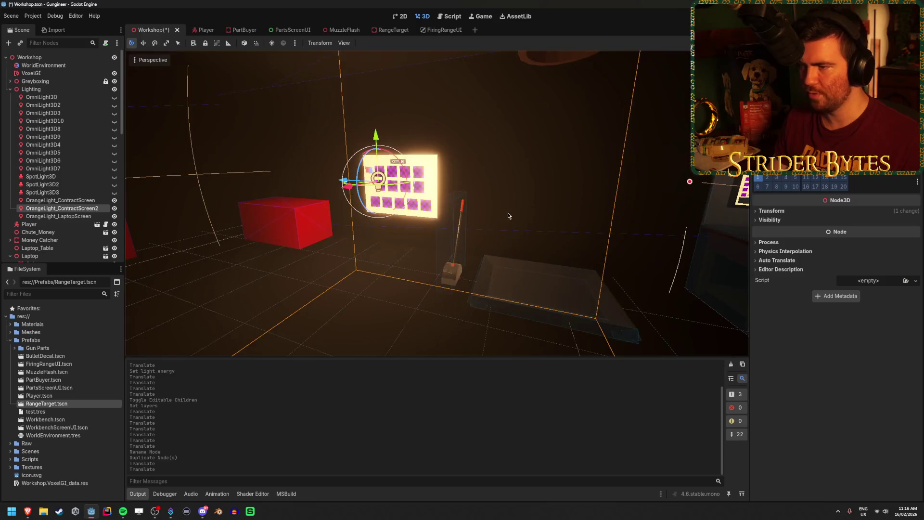
{"action": "key", "text": "f"}
{"action": "mouse_move", "coordinate": [377, 197]}
{"action": "left_mouse_down"}
{"action": "mouse_move", "coordinate": [504, 197]}
{"action": "mouse_move", "coordinate": [492, 195]}
{"action": "left_mouse_up"}
{"action": "left_click_drag", "start_coordinate": [509, 162], "coordinate": [508, 168]}
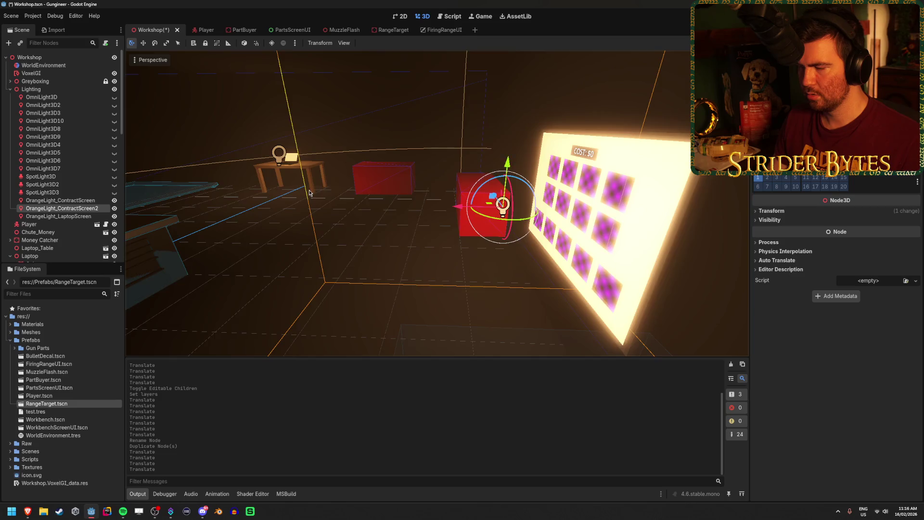
{"action": "key", "text": "f"}
{"action": "left_click_drag", "start_coordinate": [379, 225], "coordinate": [380, 231]}
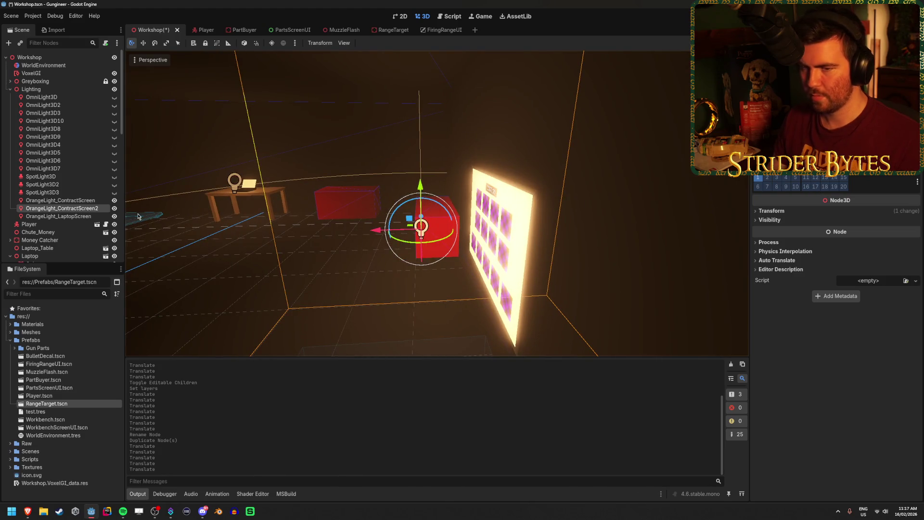
{"action": "scroll", "coordinate": [69, 188], "scroll_direction": "down", "scroll_amount": 4}
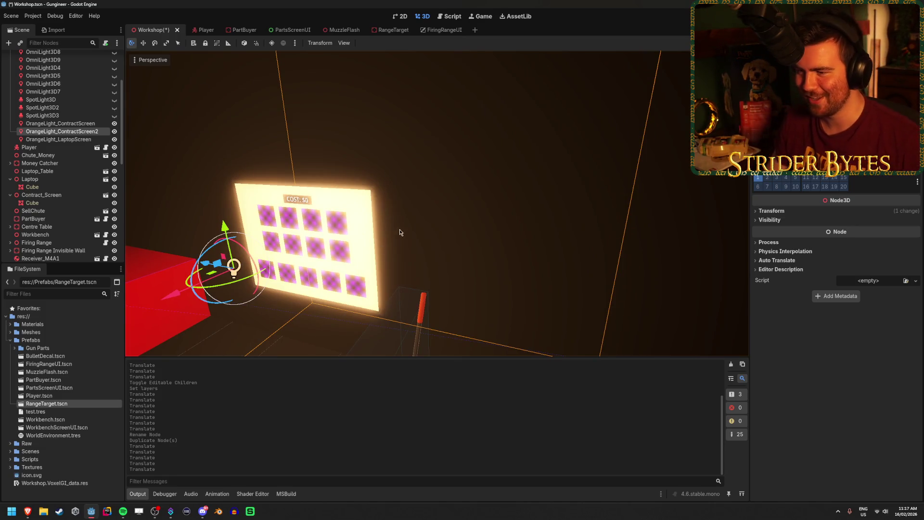
{"action": "left_click", "coordinate": [349, 208]}
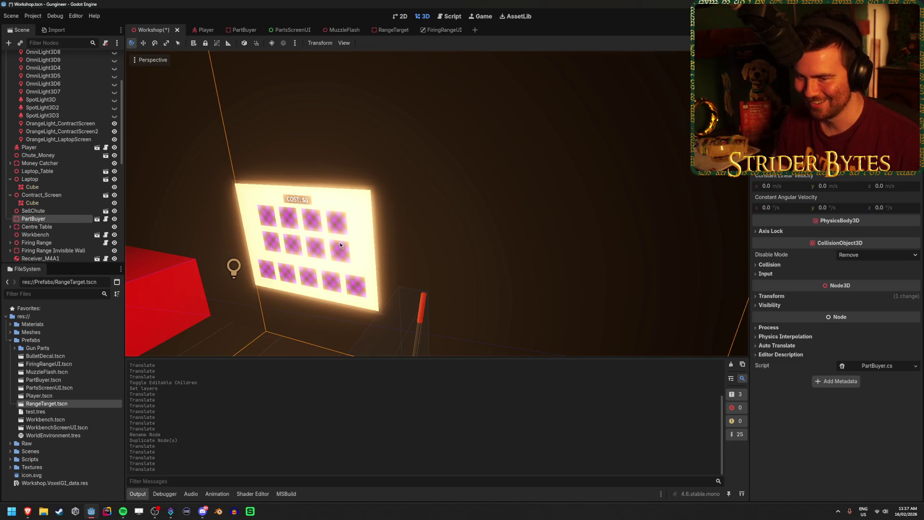
{"action": "scroll", "coordinate": [66, 176], "scroll_direction": "up", "scroll_amount": 3}
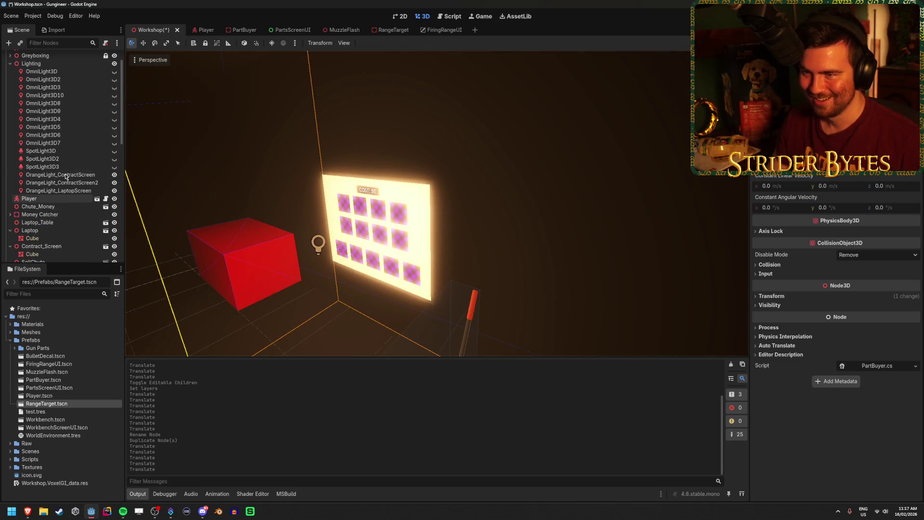
{"action": "key", "text": "ctrl+s"}
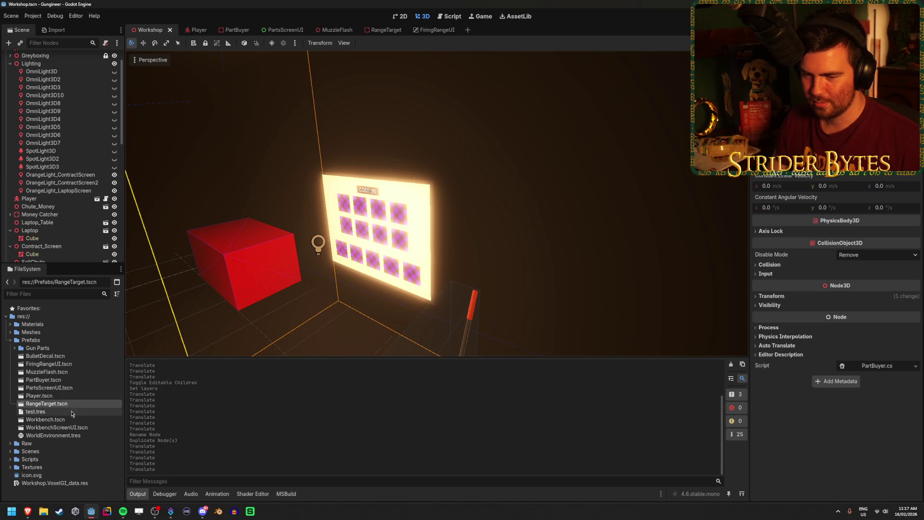
Step: Open the PartBuyer scene, put its screen mesh on render layer 3, and save
{"action": "double_click", "coordinate": [51, 382]}
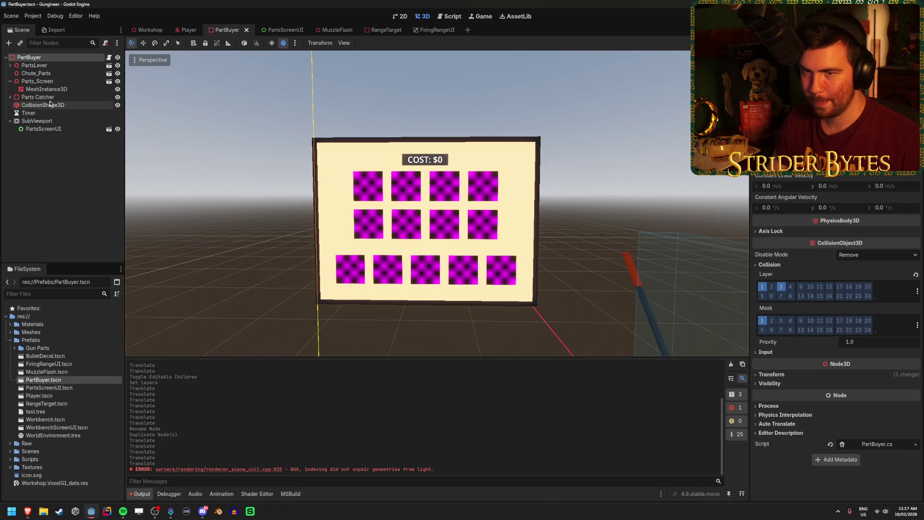
{"action": "left_click", "coordinate": [46, 89]}
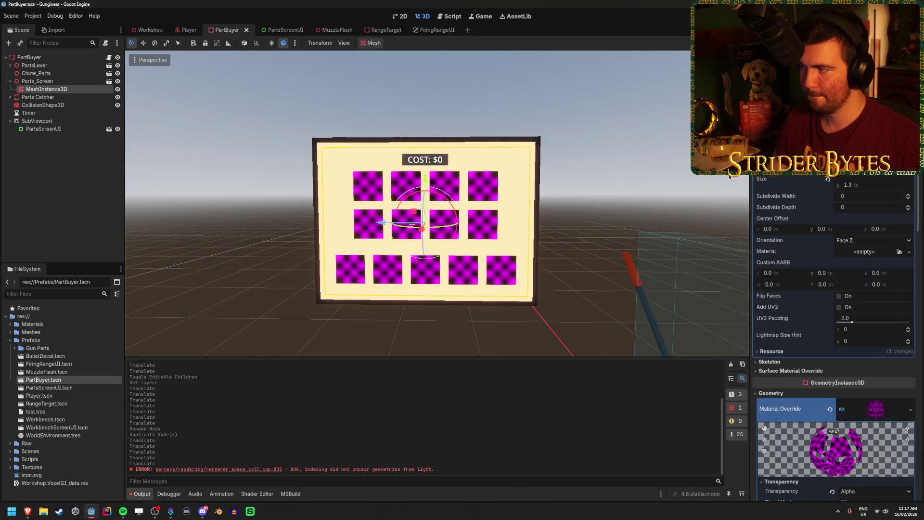
{"action": "scroll", "coordinate": [836, 338], "scroll_direction": "down", "scroll_amount": 5}
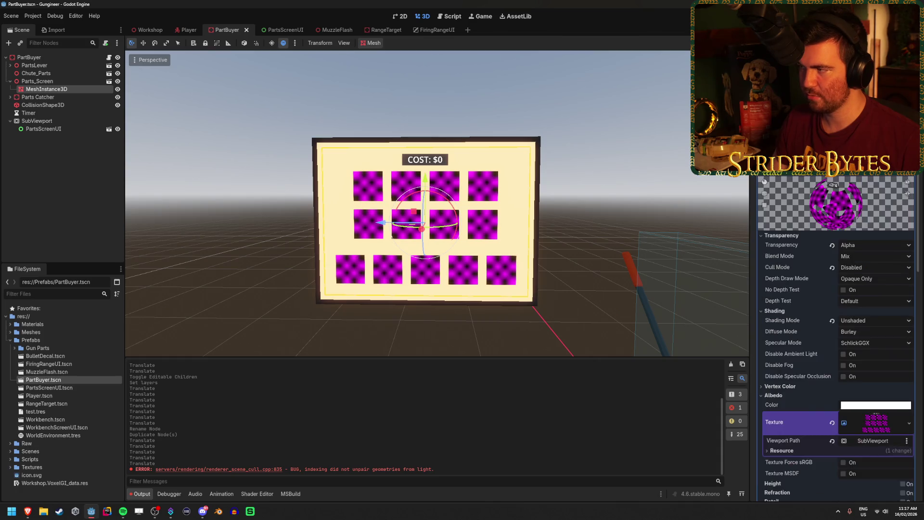
{"action": "scroll", "coordinate": [836, 337], "scroll_direction": "down", "scroll_amount": 15}
{"action": "left_click", "coordinate": [777, 325]}
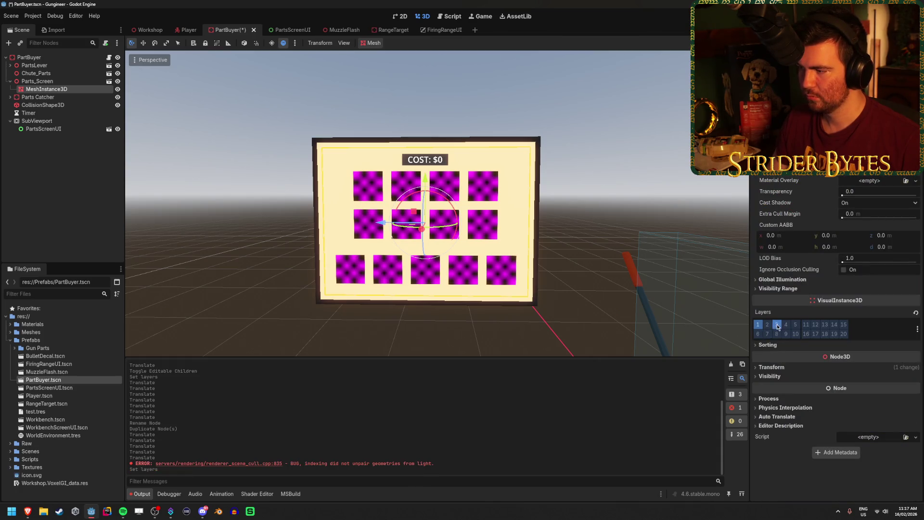
{"action": "key", "text": "ctrl+s"}
Step: Rename render layer 3 to 'Screens'
{"action": "right_click", "coordinate": [777, 325]}
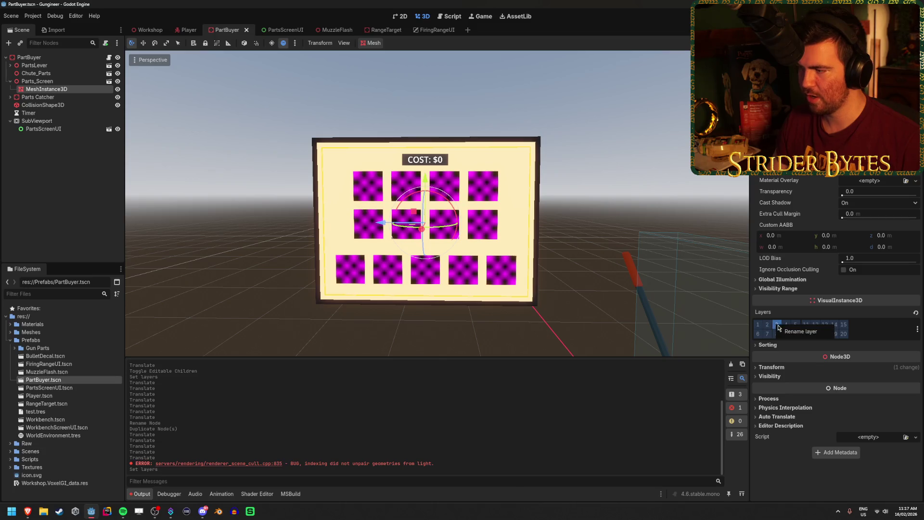
{"action": "left_click", "coordinate": [792, 332]}
{"action": "type", "text": "Screen"}
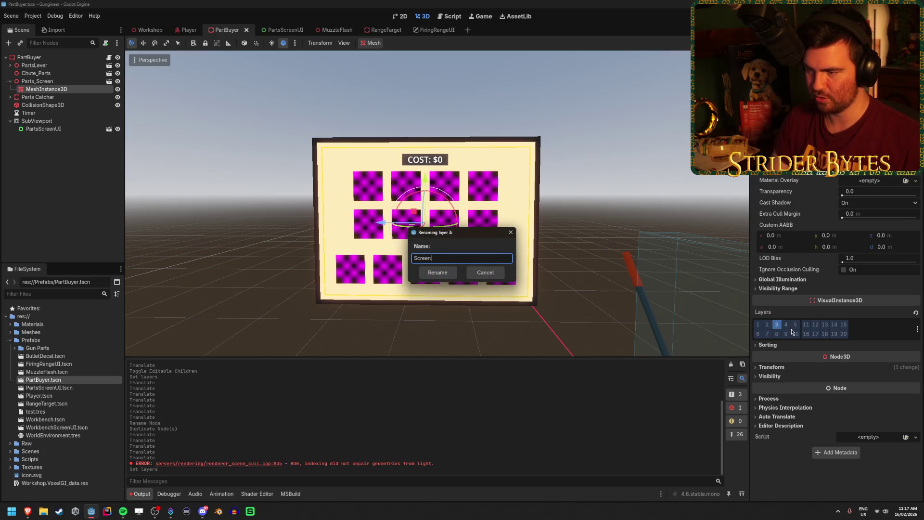
{"action": "key", "text": "Return"}
Step: Change the PartBuyer root node's collision layer and save the PartBuyer scene
{"action": "left_click", "coordinate": [150, 30]}
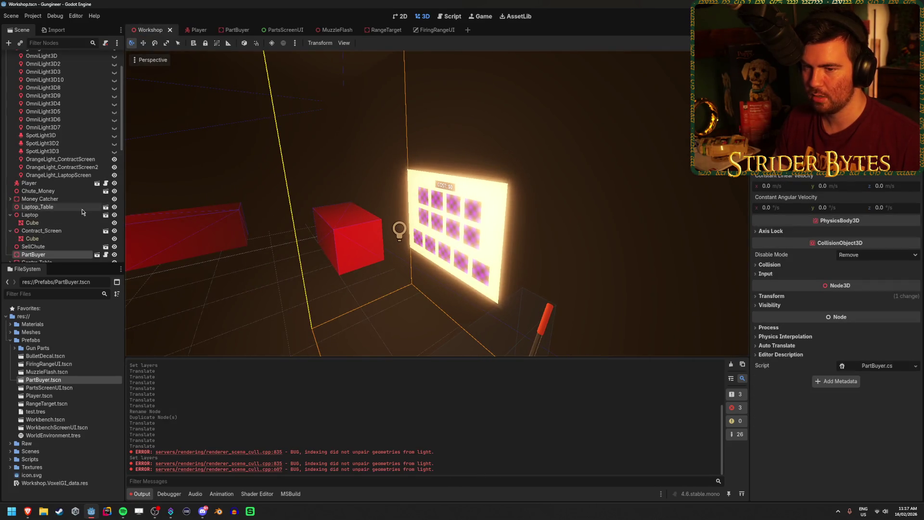
{"action": "scroll", "coordinate": [525, 204], "scroll_direction": "up", "scroll_amount": 3}
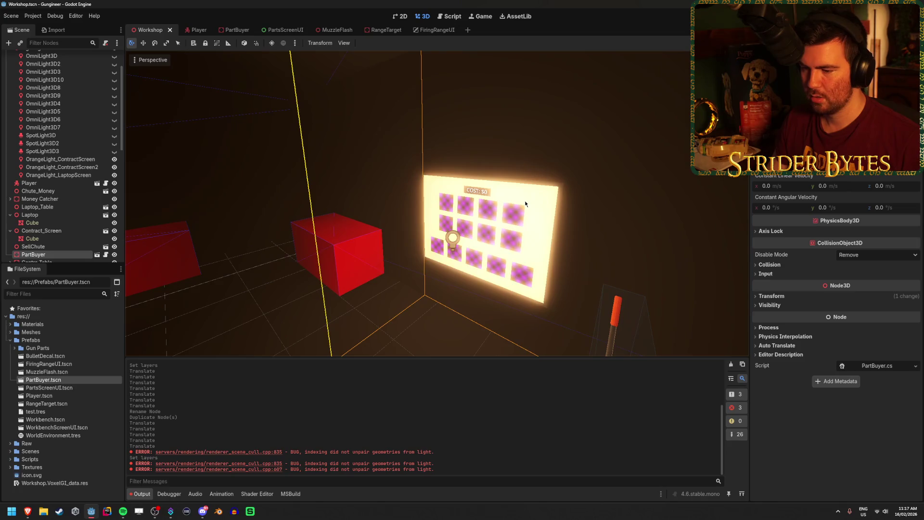
{"action": "left_click", "coordinate": [235, 30]}
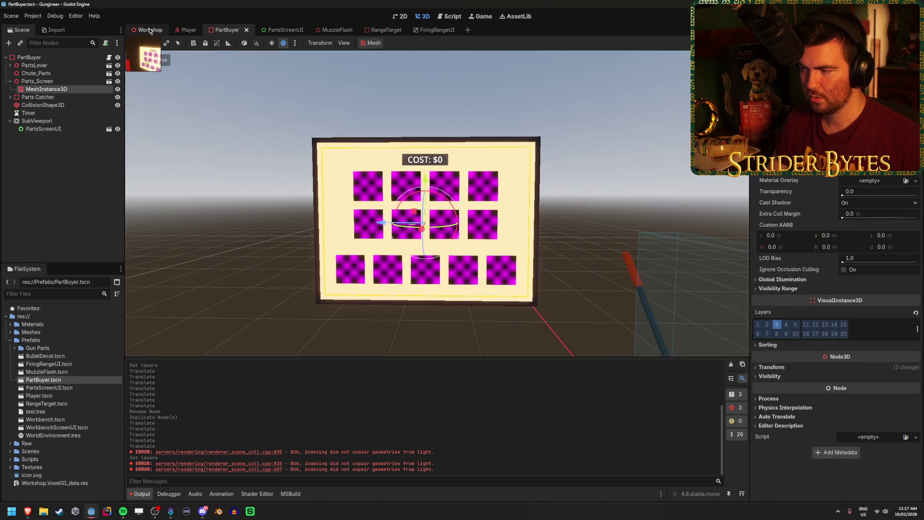
{"action": "left_click", "coordinate": [46, 58]}
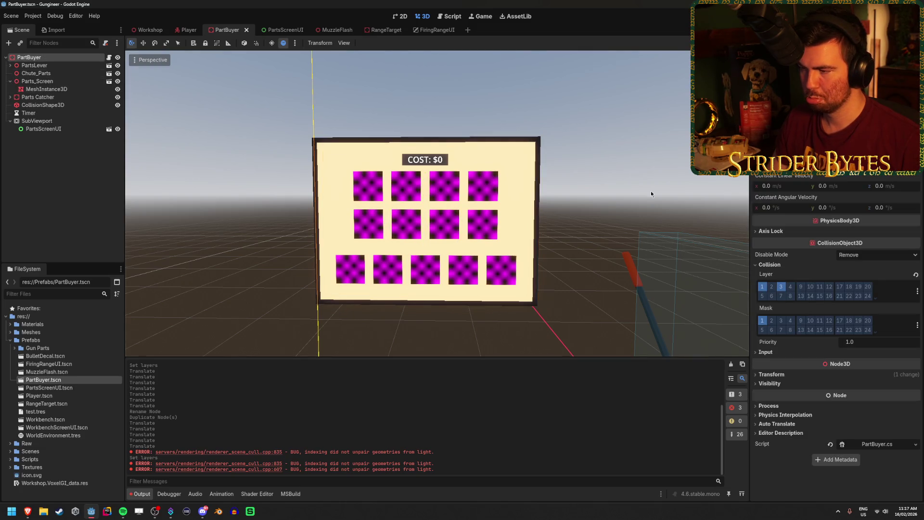
{"action": "left_click", "coordinate": [761, 290]}
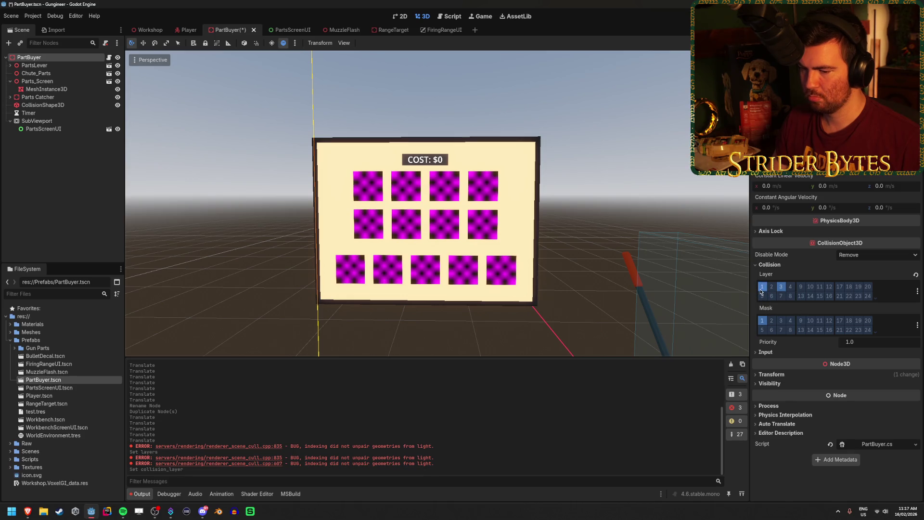
{"action": "key", "text": "ctrl+s"}
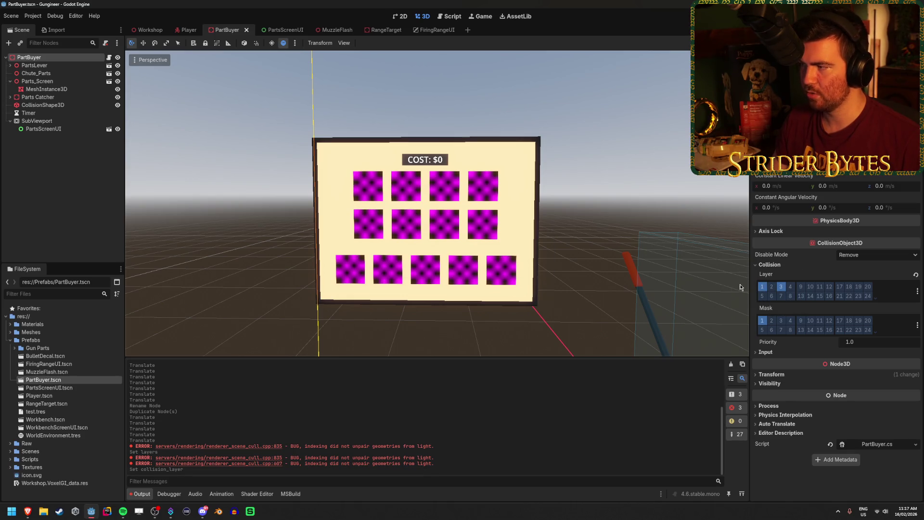
{"action": "left_click", "coordinate": [149, 30]}
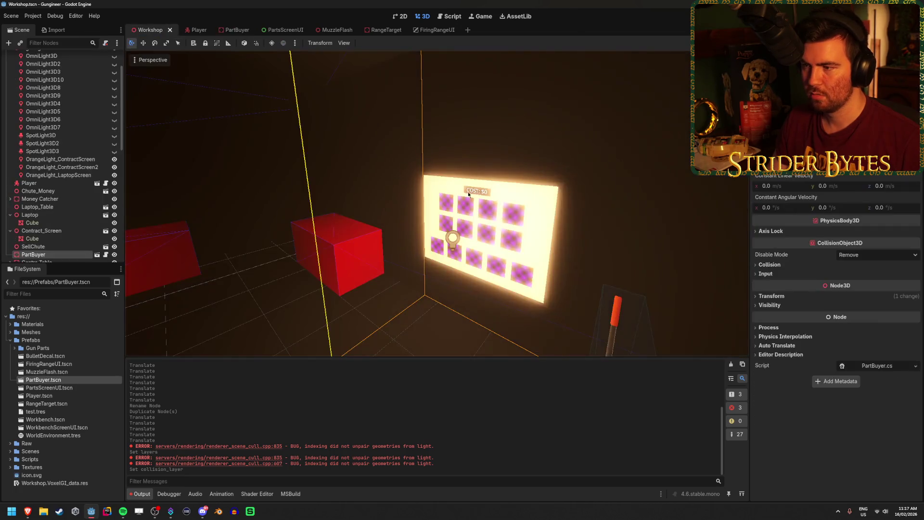
Step: Select OrangeLight_ContractScreen2, toggle its Screens render layer, nudge it along X, and save
{"action": "left_click", "coordinate": [67, 175]}
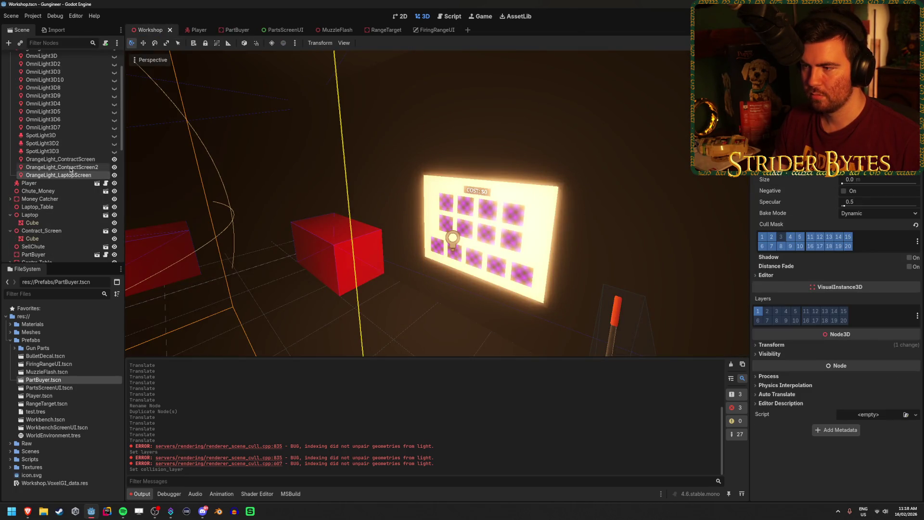
{"action": "left_click", "coordinate": [70, 168]}
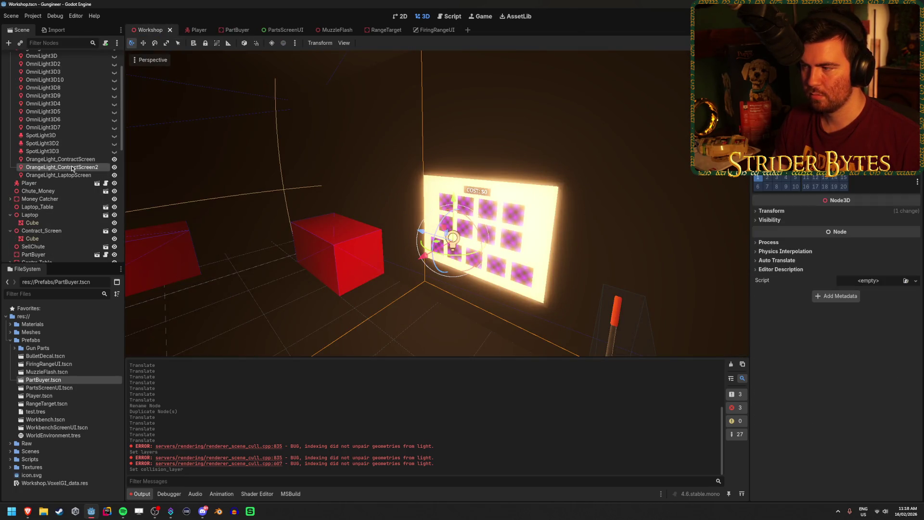
{"action": "left_click", "coordinate": [778, 178]}
{"action": "mouse_move", "coordinate": [425, 259]}
{"action": "left_mouse_down"}
{"action": "mouse_move", "coordinate": [260, 331]}
{"action": "mouse_move", "coordinate": [472, 270]}
{"action": "mouse_move", "coordinate": [433, 308]}
{"action": "mouse_move", "coordinate": [308, 376]}
{"action": "mouse_move", "coordinate": [408, 309]}
{"action": "left_mouse_up"}
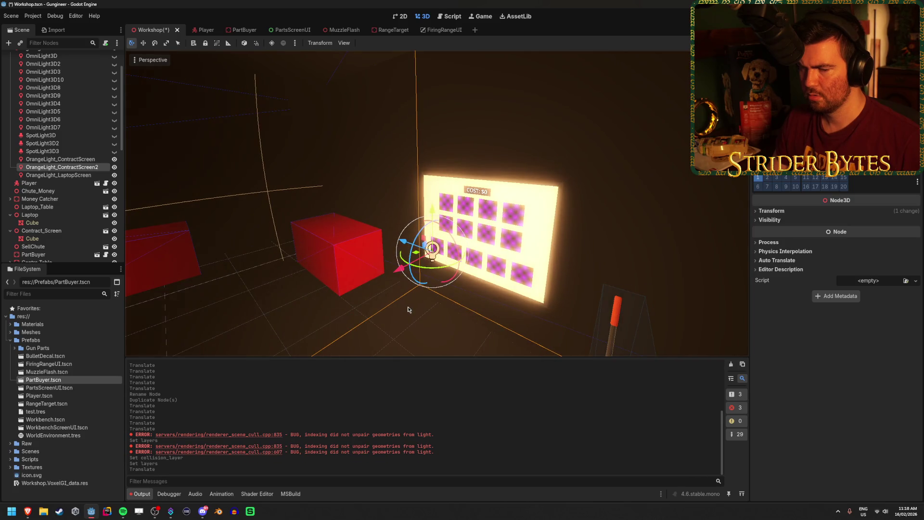
{"action": "key", "text": "ctrl+s"}
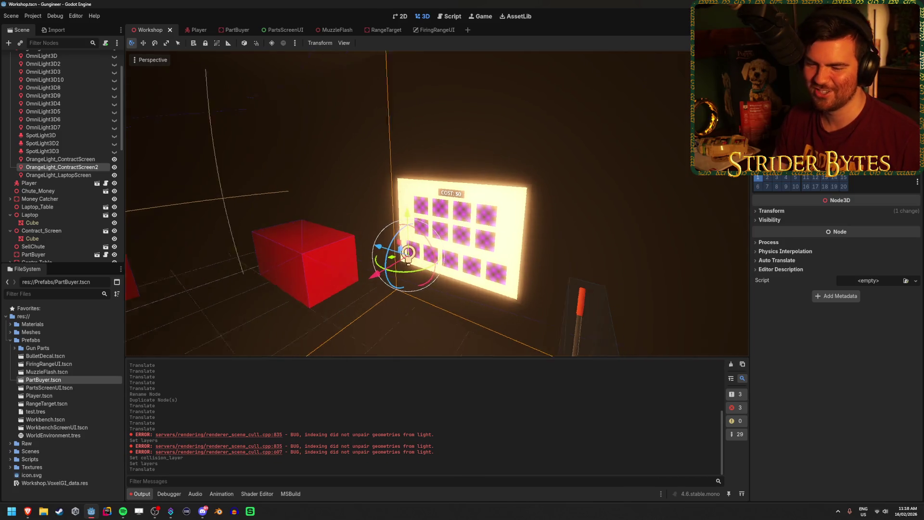
Step: Exclude the Screens layer from the light's cull mask, keep its render layer Default, and save
{"action": "scroll", "coordinate": [836, 288], "scroll_direction": "up", "scroll_amount": 3}
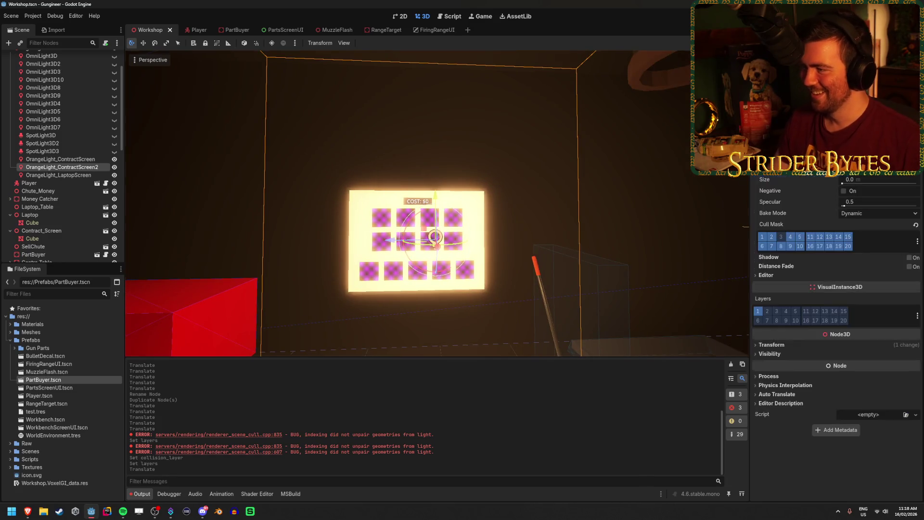
{"action": "left_click", "coordinate": [781, 236]}
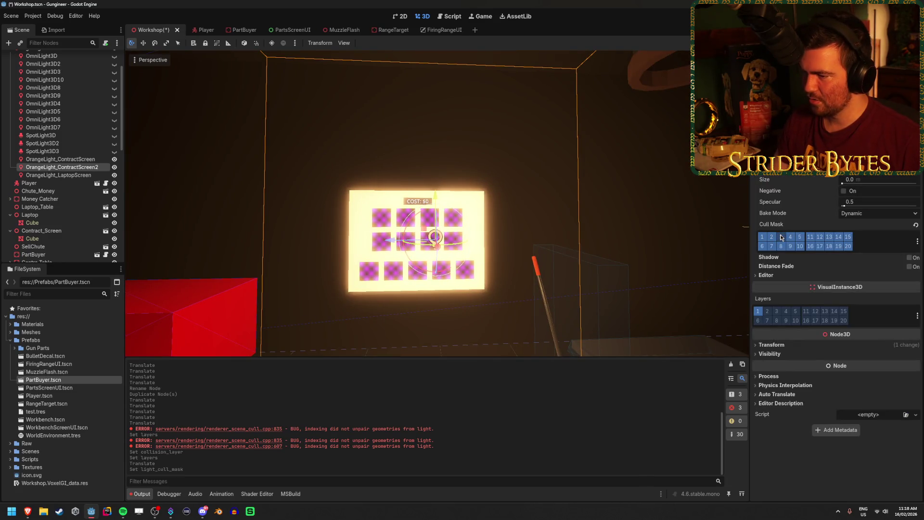
{"action": "key", "text": "ctrl+s"}
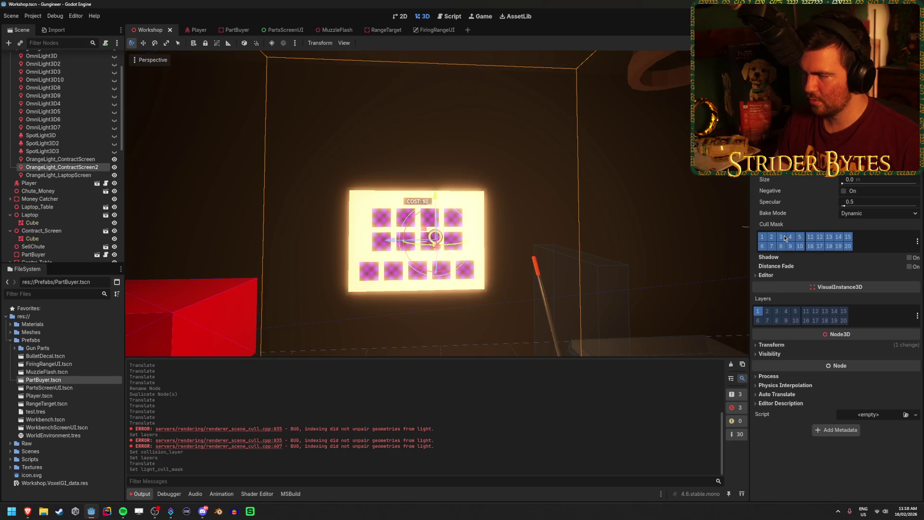
{"action": "left_click", "coordinate": [762, 312]}
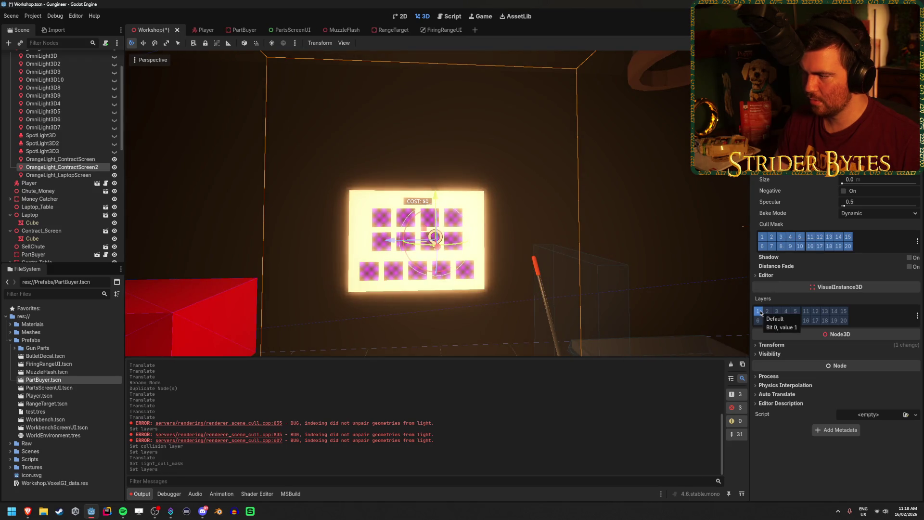
{"action": "left_click", "coordinate": [60, 159]}
{"action": "left_click", "coordinate": [67, 169]}
{"action": "left_click", "coordinate": [781, 236]}
{"action": "key", "text": "ctrl+s"}
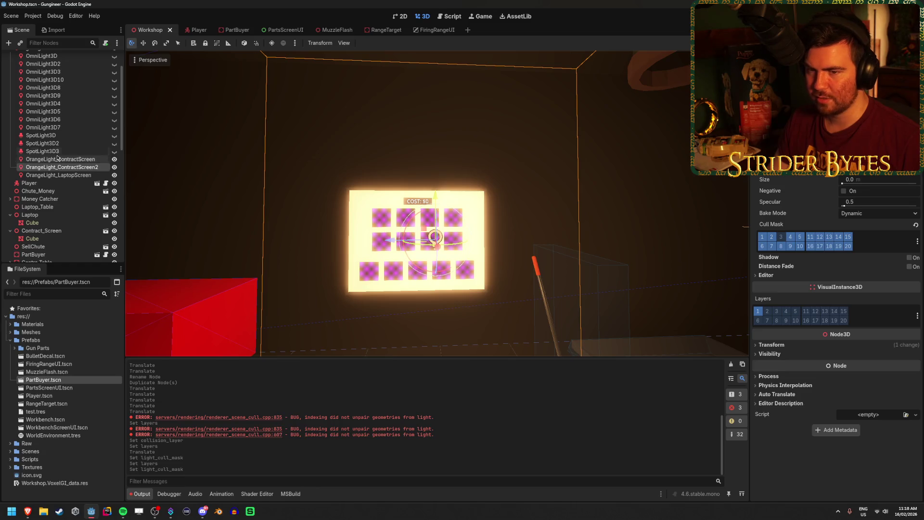
{"action": "scroll", "coordinate": [67, 159], "scroll_direction": "up", "scroll_amount": 3}
{"action": "left_click", "coordinate": [10, 89]}
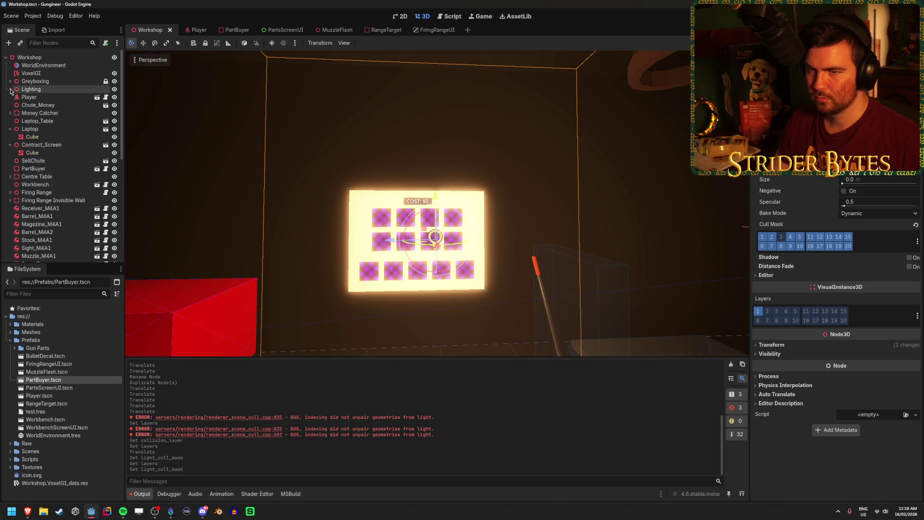
Step: Make PartBuyer's children editable in Workshop and toggle the Parts_Screen mesh's Screens render layer
{"action": "left_click", "coordinate": [49, 168]}
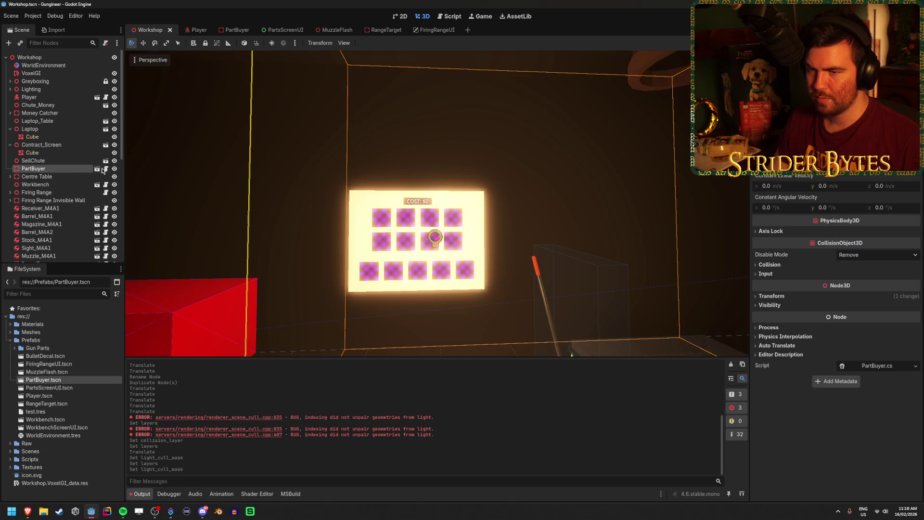
{"action": "right_click", "coordinate": [60, 173]}
{"action": "left_click", "coordinate": [97, 354]}
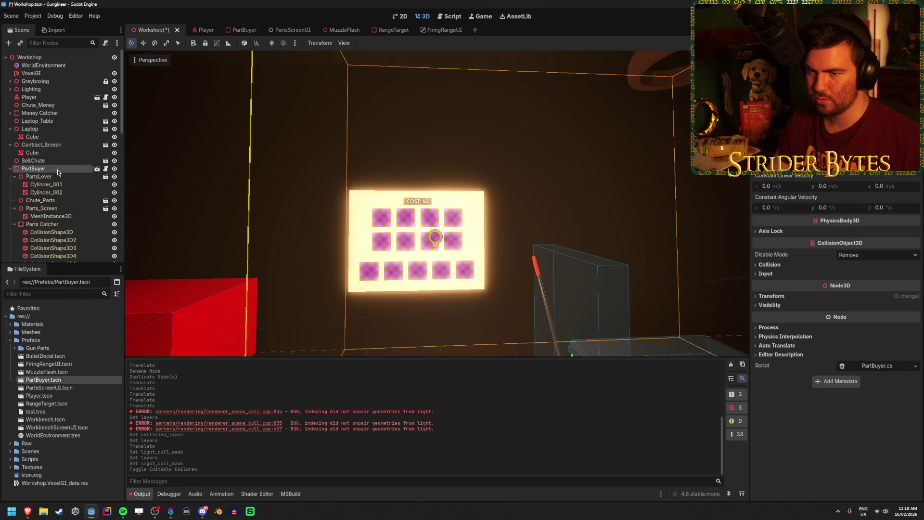
{"action": "scroll", "coordinate": [57, 170], "scroll_direction": "down", "scroll_amount": 2}
{"action": "left_click", "coordinate": [64, 191]}
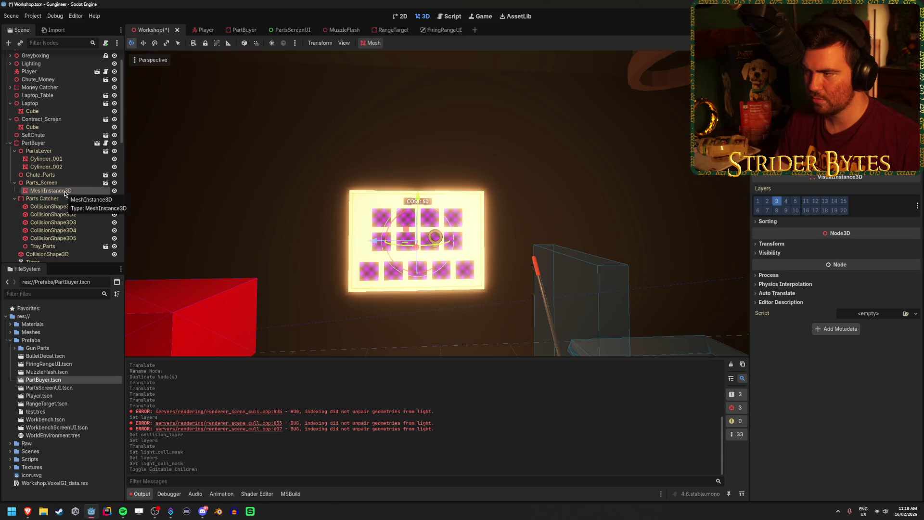
{"action": "left_click", "coordinate": [778, 201]}
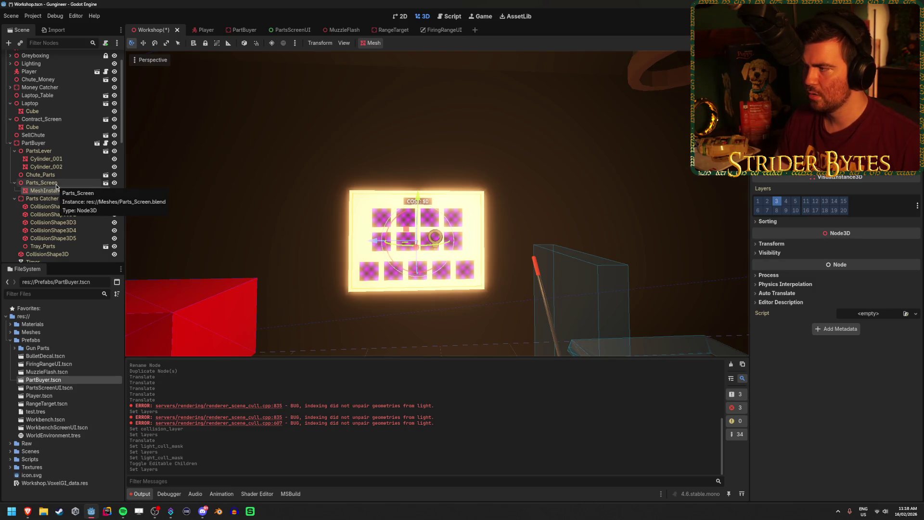
Step: Inspect Parts_Screen and the Parts Catcher collision shapes, then select the screen mesh in PartBuyer
{"action": "left_click", "coordinate": [57, 184]}
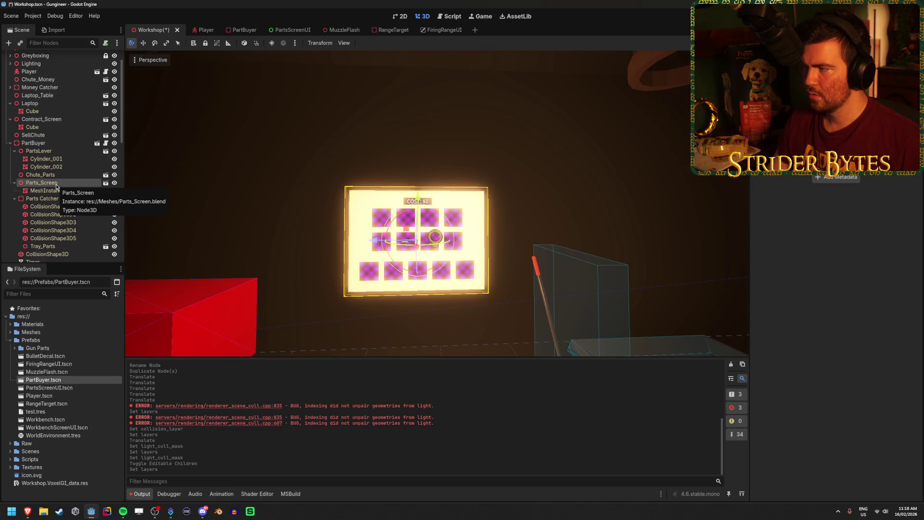
{"action": "scroll", "coordinate": [58, 221], "scroll_direction": "down", "scroll_amount": 2}
{"action": "left_click", "coordinate": [59, 230]}
{"action": "left_click", "coordinate": [53, 213]}
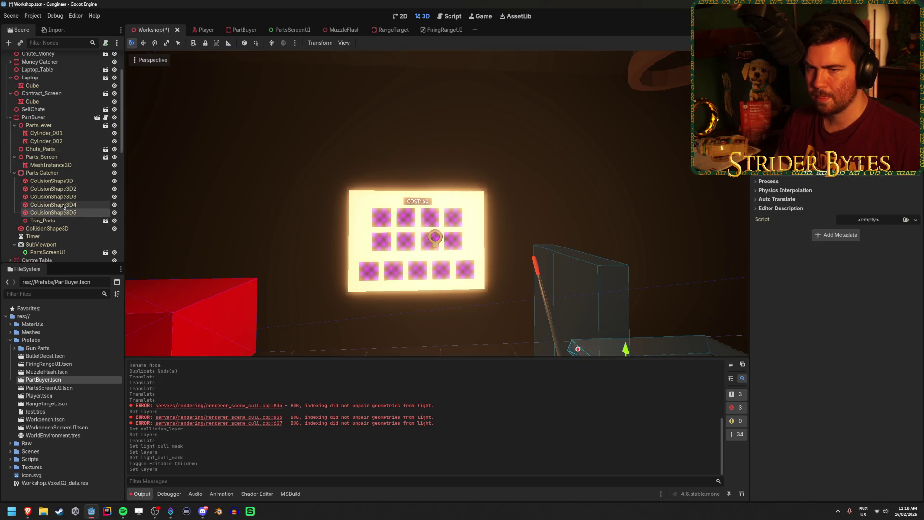
{"action": "left_click", "coordinate": [53, 204]}
{"action": "left_click", "coordinate": [65, 195]}
{"action": "left_click", "coordinate": [65, 189]}
{"action": "left_click", "coordinate": [66, 182]}
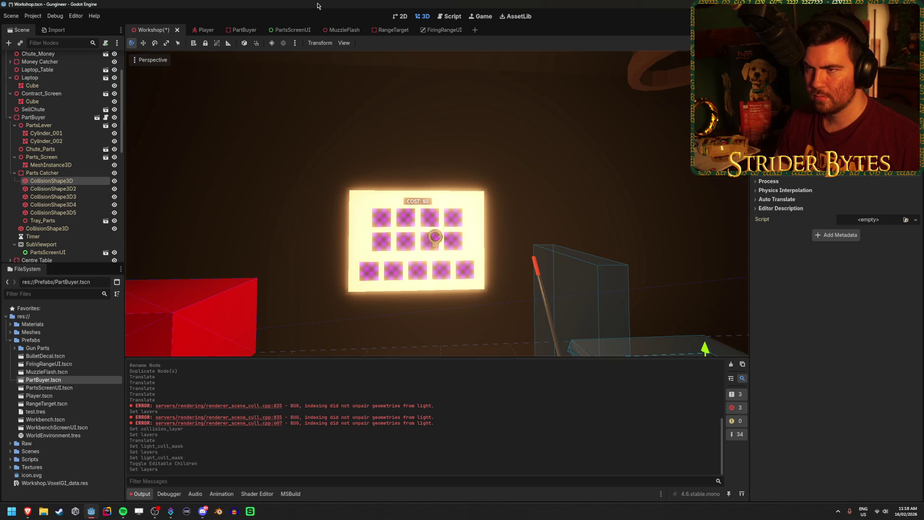
{"action": "left_click", "coordinate": [244, 31]}
{"action": "left_click", "coordinate": [340, 151]}
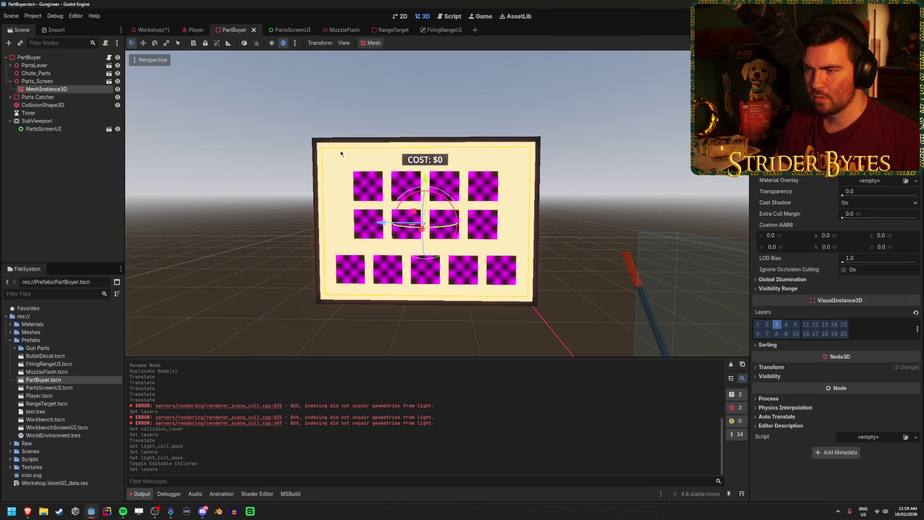
Step: Inspect the parts screen's nodes in PartBuyer, briefly hiding and re-showing Parts_Screen
{"action": "left_click", "coordinate": [775, 324]}
{"action": "left_click", "coordinate": [758, 324]}
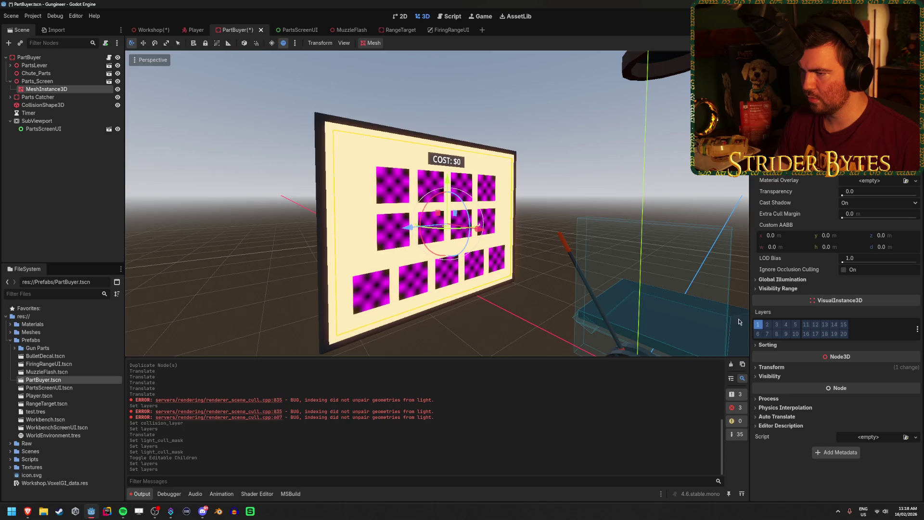
{"action": "left_click", "coordinate": [38, 81]}
{"action": "left_click", "coordinate": [118, 81]}
{"action": "left_click", "coordinate": [118, 82]}
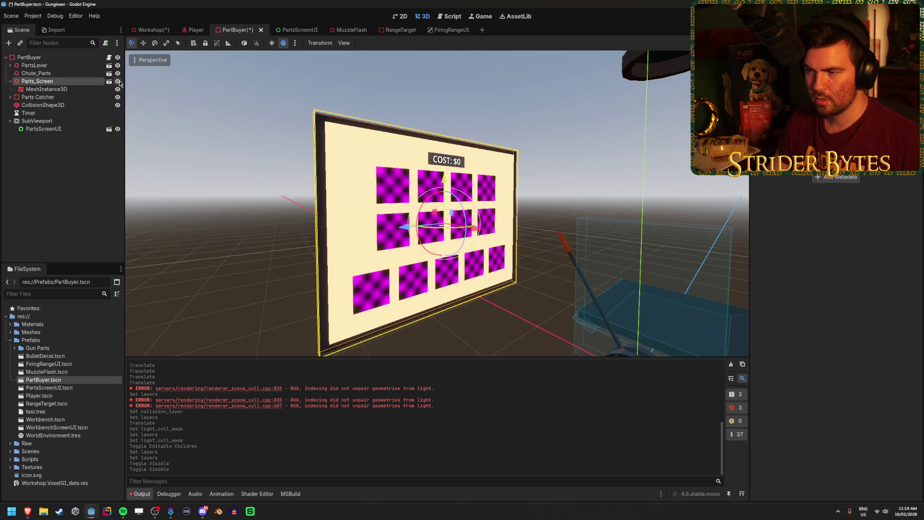
{"action": "left_click", "coordinate": [48, 89]}
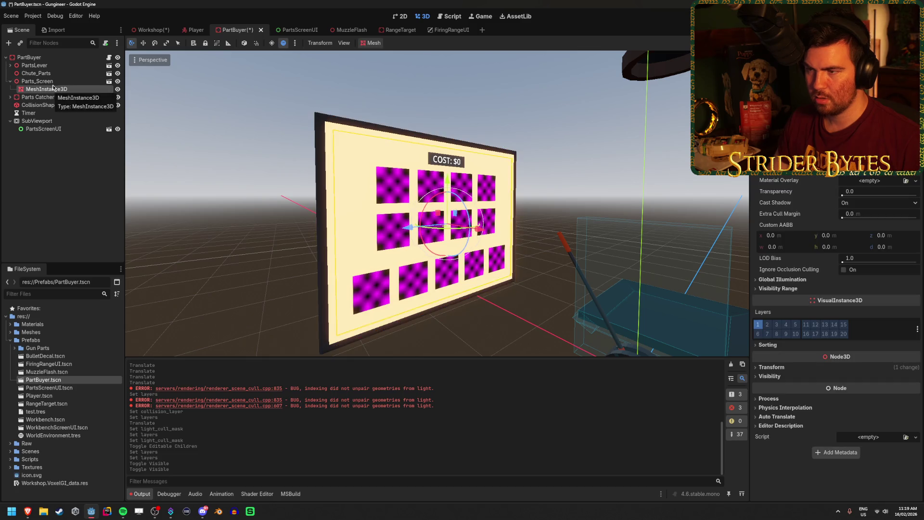
{"action": "left_click", "coordinate": [54, 82]}
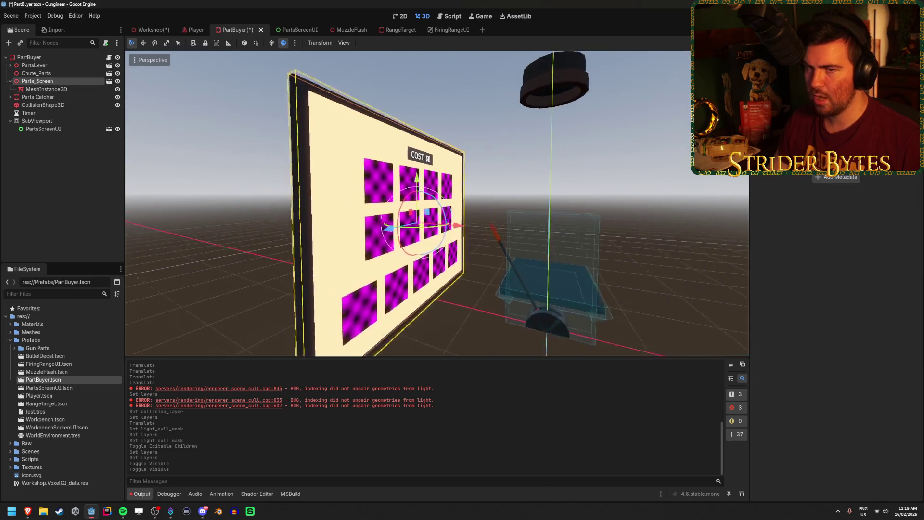
{"action": "left_click", "coordinate": [54, 58]}
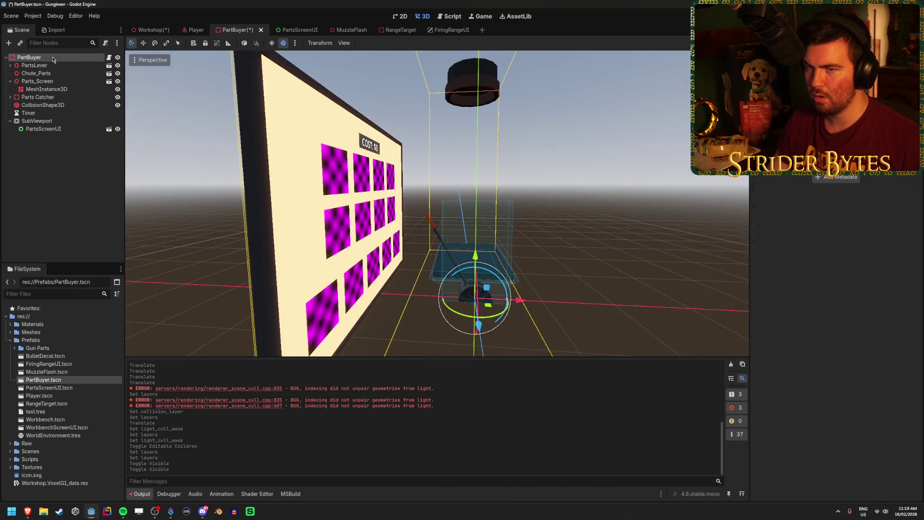
{"action": "left_click", "coordinate": [51, 83]}
Step: Switch to the move tool and inspect the screen's MeshInstance3D and CollisionShape3D nodes
{"action": "key", "text": "w"}
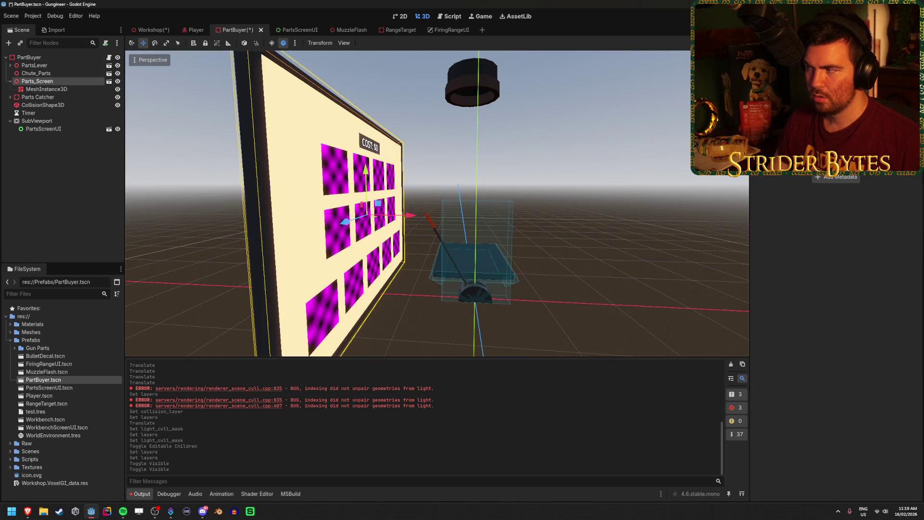
{"action": "scroll", "coordinate": [837, 231], "scroll_direction": "down", "scroll_amount": 3}
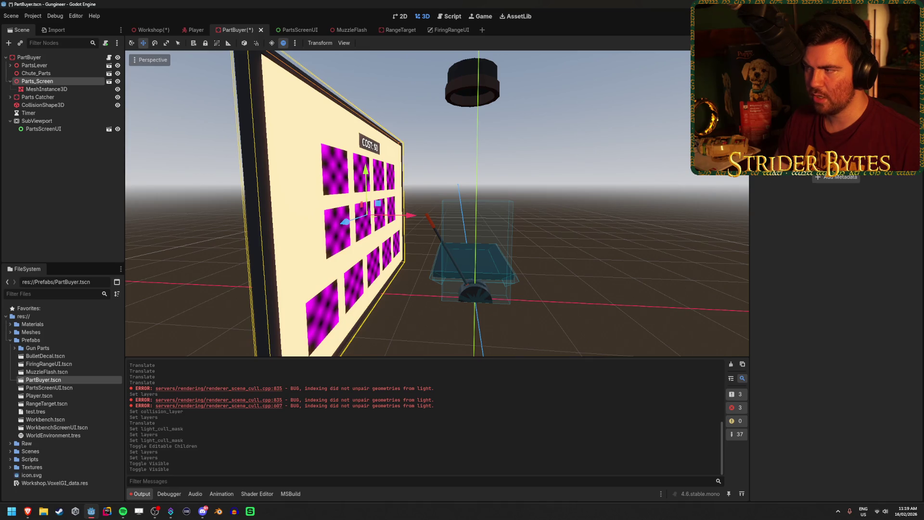
{"action": "left_click", "coordinate": [52, 90]}
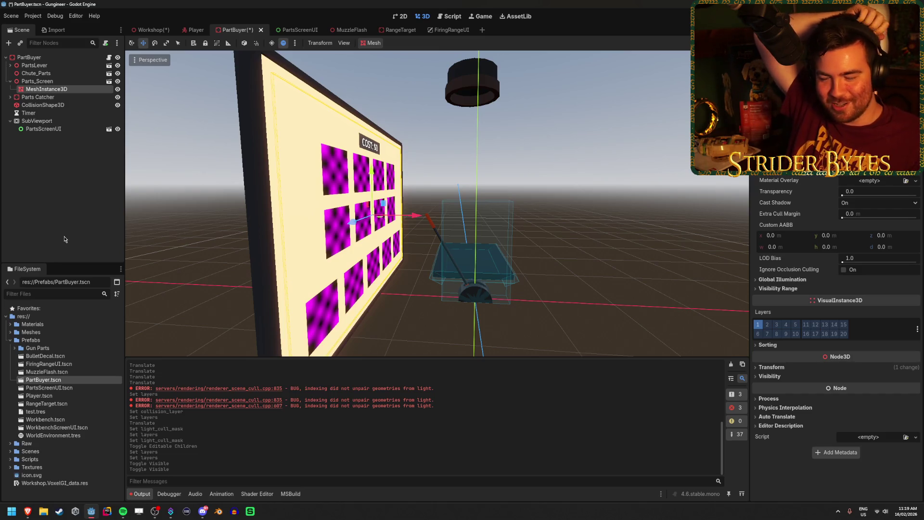
{"action": "left_click", "coordinate": [66, 204]}
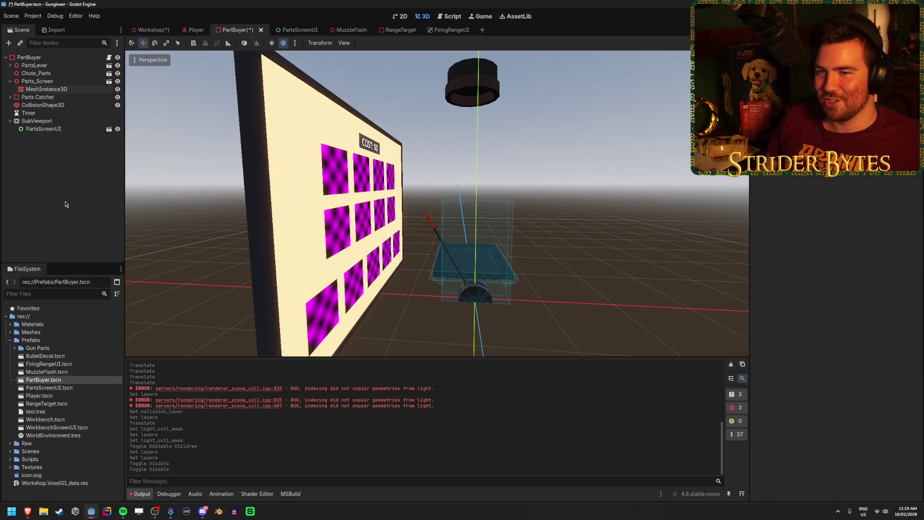
{"action": "left_click", "coordinate": [67, 105]}
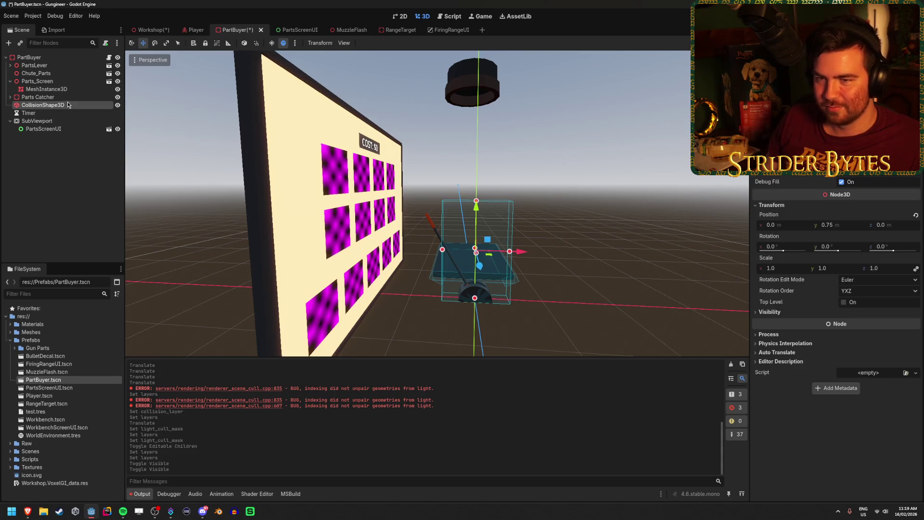
{"action": "left_click", "coordinate": [67, 90]}
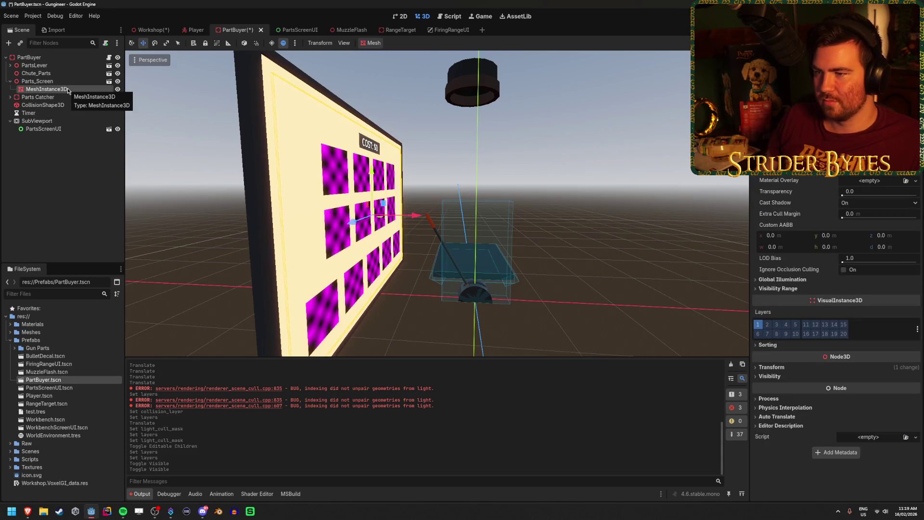
Step: Make Parts_Screen's children editable, put its Cube mesh on the Screens layer, and save PartBuyer
{"action": "right_click", "coordinate": [67, 84]}
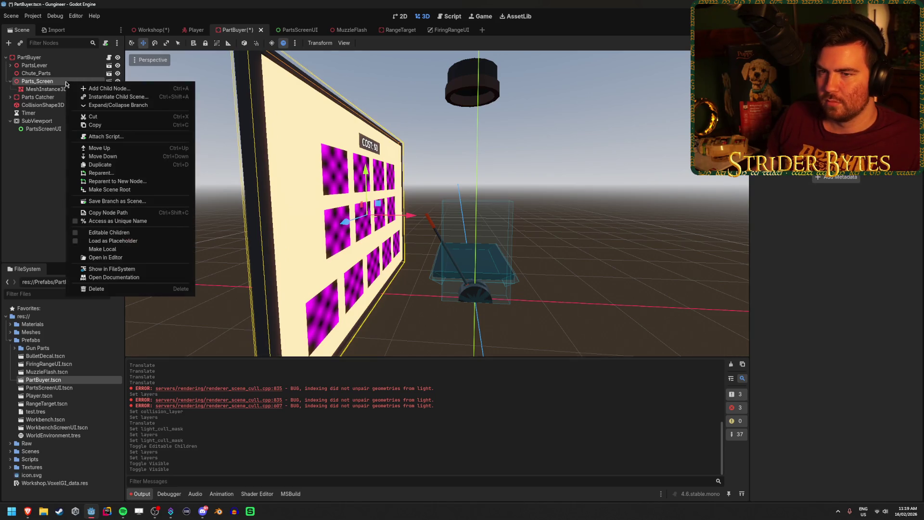
{"action": "left_click", "coordinate": [134, 234]}
{"action": "left_click", "coordinate": [47, 89]}
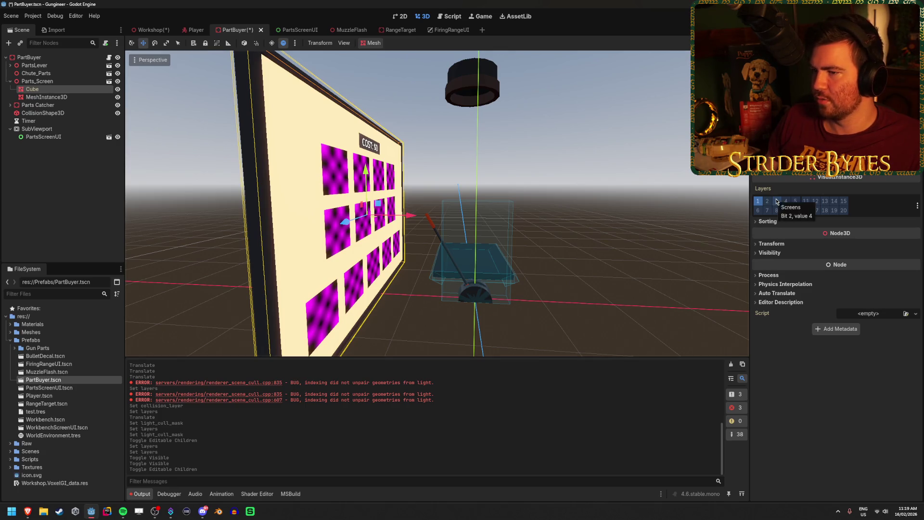
{"action": "left_click", "coordinate": [777, 202]}
{"action": "key", "text": "ctrl+s"}
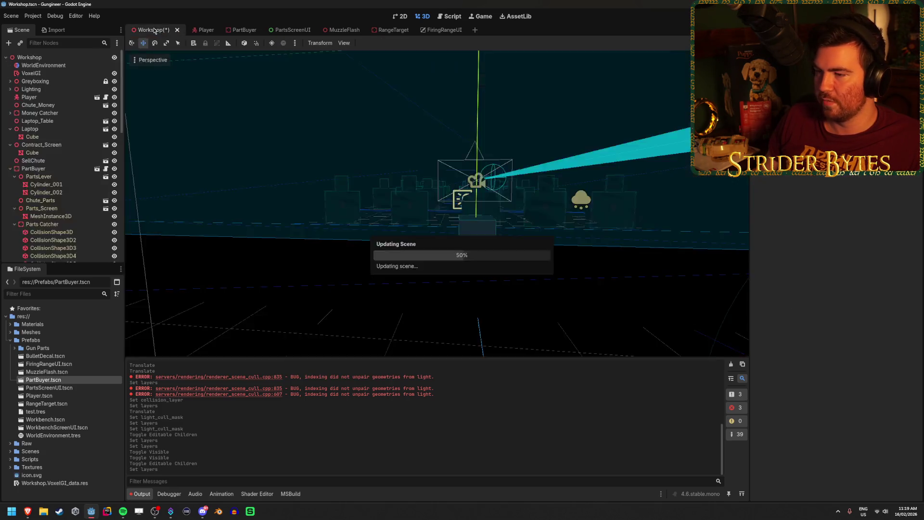
Step: Turn the view toward the workbench and select the Lighting group
{"action": "left_click_drag", "start_coordinate": [433, 202], "coordinate": [538, 199]}
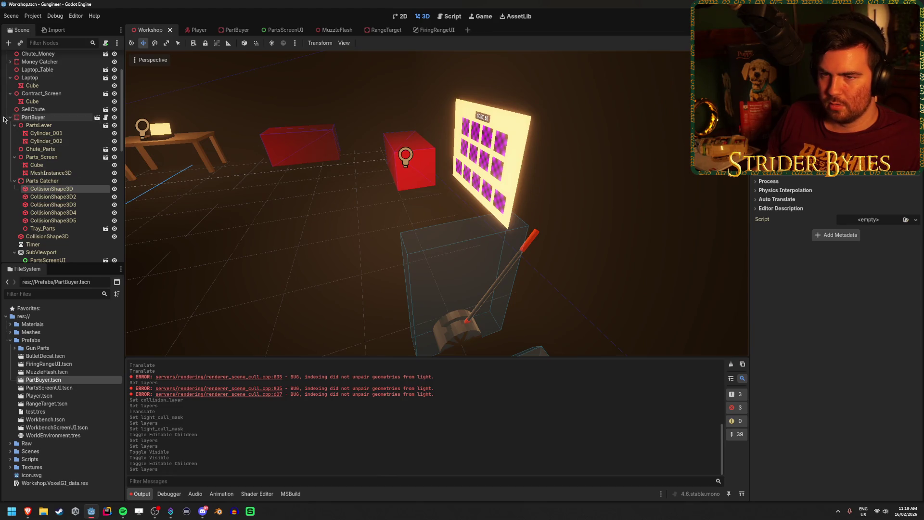
{"action": "scroll", "coordinate": [45, 173], "scroll_direction": "up", "scroll_amount": 3}
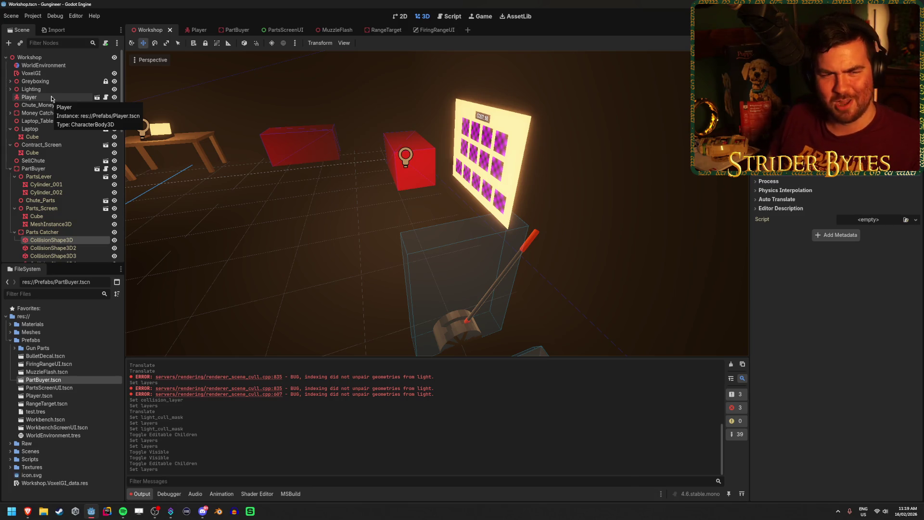
{"action": "left_click", "coordinate": [30, 89]}
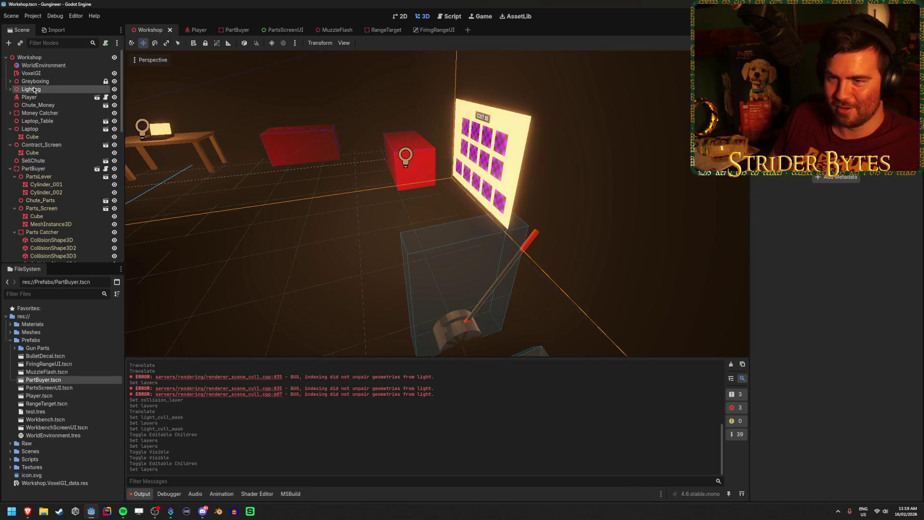
Step: Select OrangeLight_ContractScreen2 under Lighting and drag it toward the parts screen
{"action": "left_click", "coordinate": [10, 90]}
{"action": "left_click", "coordinate": [80, 210]}
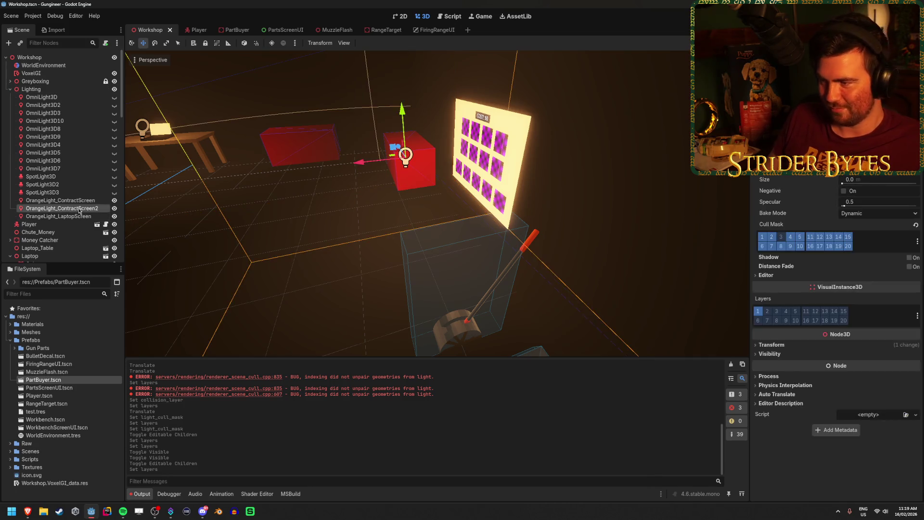
{"action": "left_click_drag", "start_coordinate": [364, 162], "coordinate": [425, 155]}
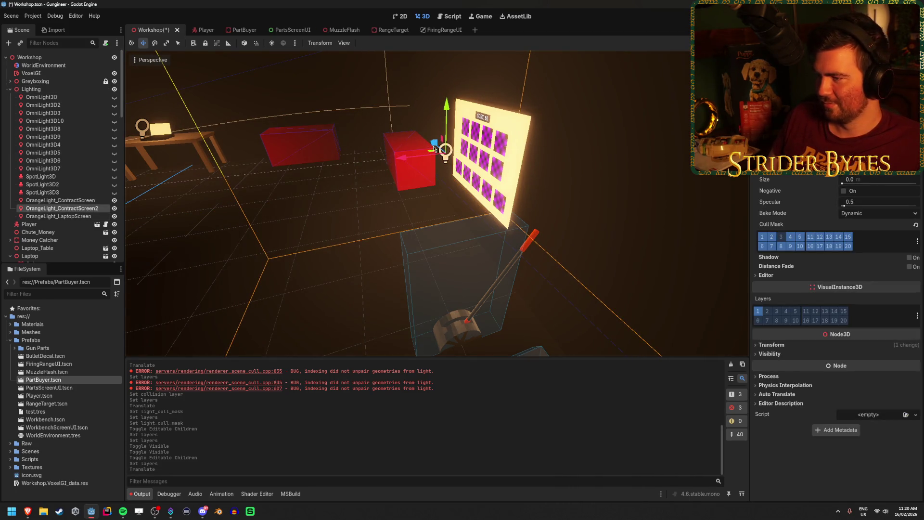
{"action": "left_click_drag", "start_coordinate": [441, 111], "coordinate": [463, 140]}
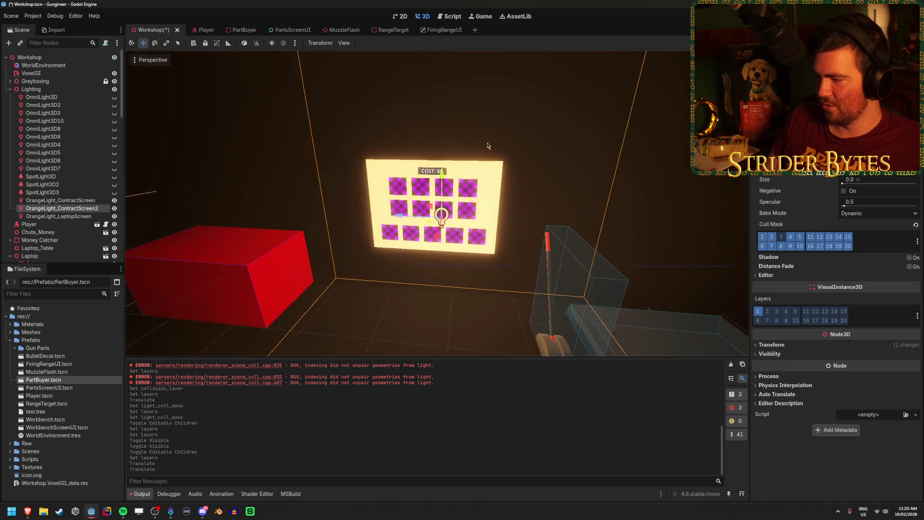
Step: Set the light's position to -6.5, 1.5, 11.25 in front of the parts screen
{"action": "left_click", "coordinate": [804, 344]}
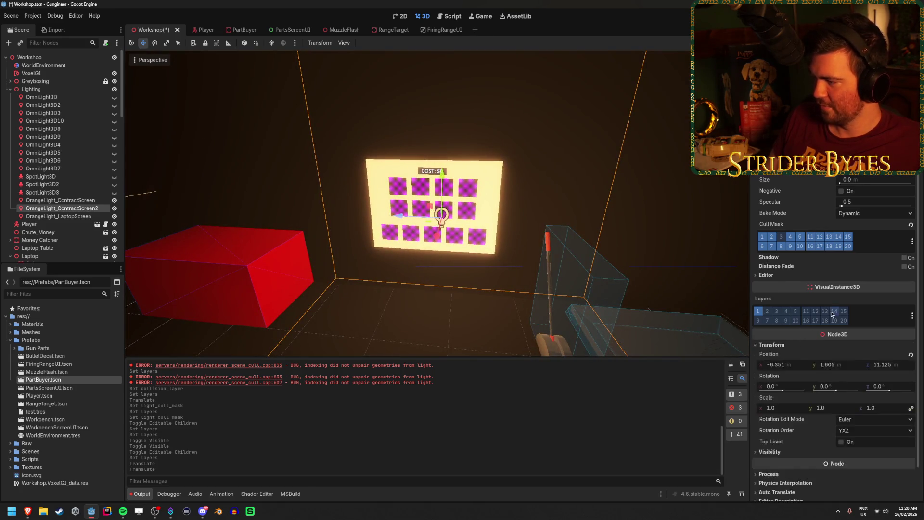
{"action": "scroll", "coordinate": [804, 343], "scroll_direction": "down", "scroll_amount": 2}
{"action": "left_click", "coordinate": [784, 329]}
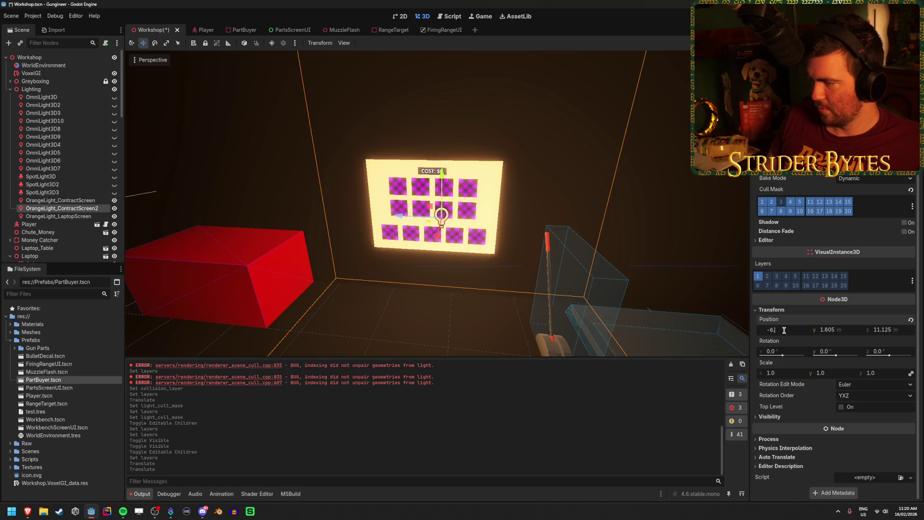
{"action": "type", "text": ".5"}
{"action": "key", "text": "Return"}
{"action": "left_click_drag", "start_coordinate": [744, 318], "coordinate": [838, 334]}
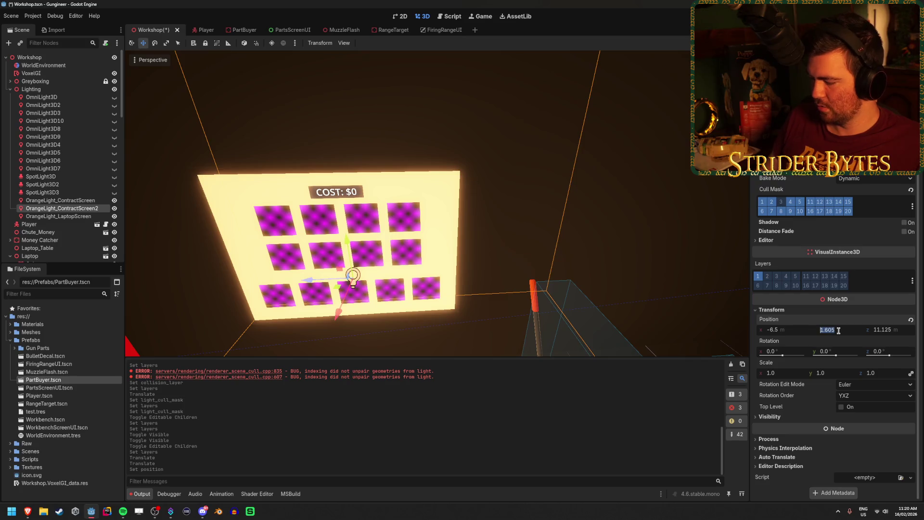
{"action": "left_click_drag", "start_coordinate": [735, 323], "coordinate": [723, 317]}
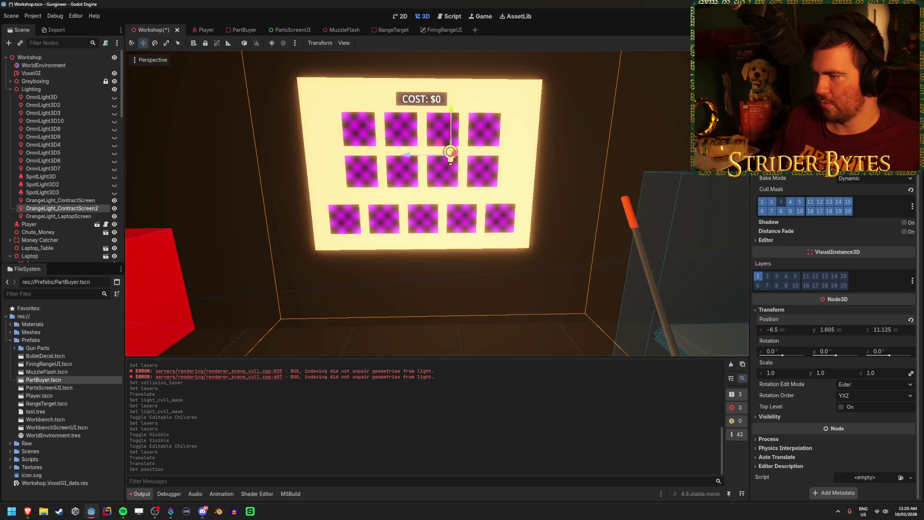
{"action": "type", "text": "1.5"}
{"action": "key", "text": "Return"}
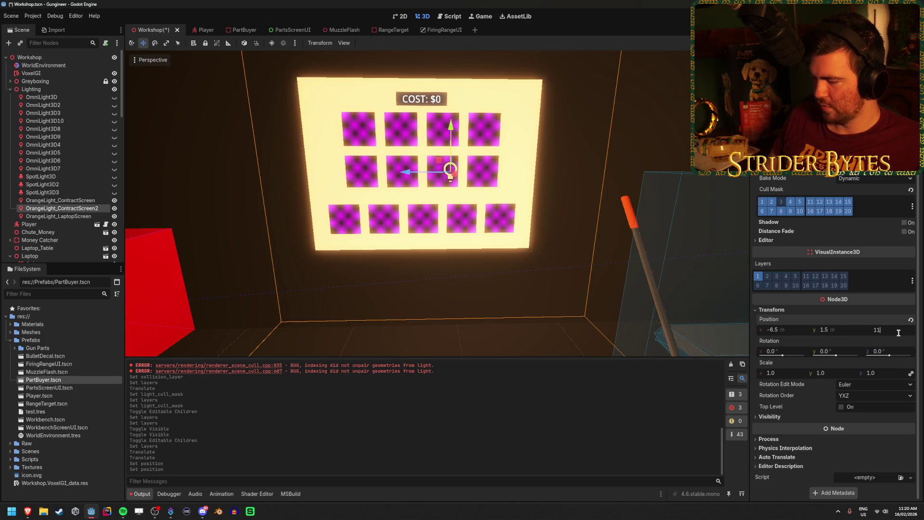
{"action": "type", "text": ".5"}
{"action": "key", "text": "Return"}
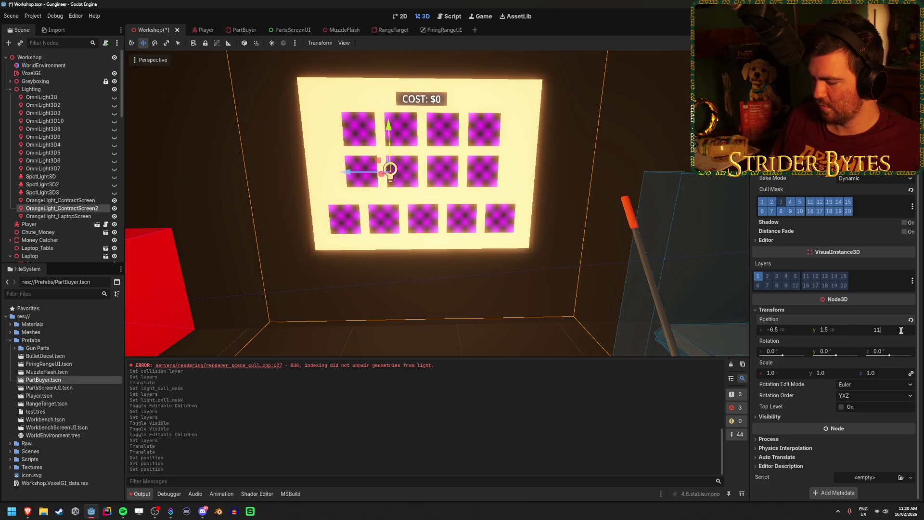
{"action": "key", "text": "Return"}
{"action": "scroll", "coordinate": [418, 254], "scroll_direction": "down", "scroll_amount": 5}
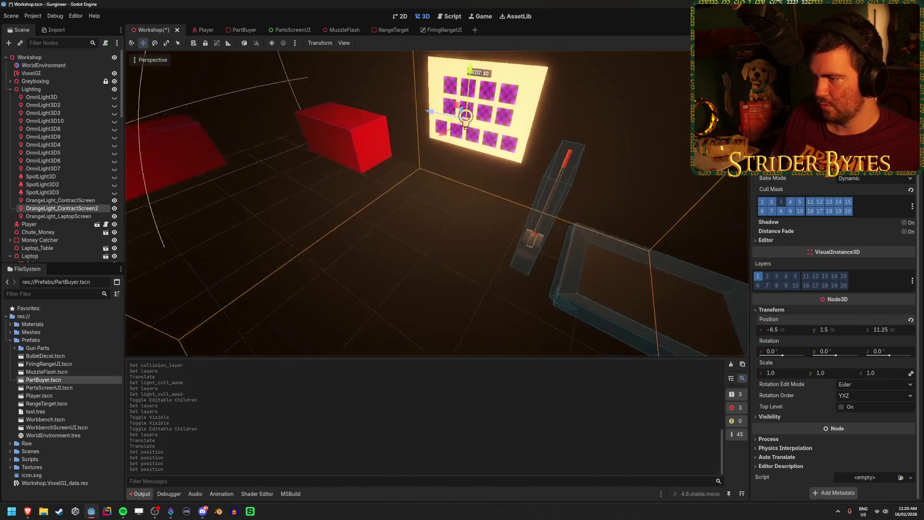
Step: Rename the light OrangeLight_PartScreen and duplicate OrangeLight_LaptopScreen
{"action": "left_click", "coordinate": [417, 254]}
{"action": "double_click", "coordinate": [85, 210]}
{"action": "type", "text": "P"}
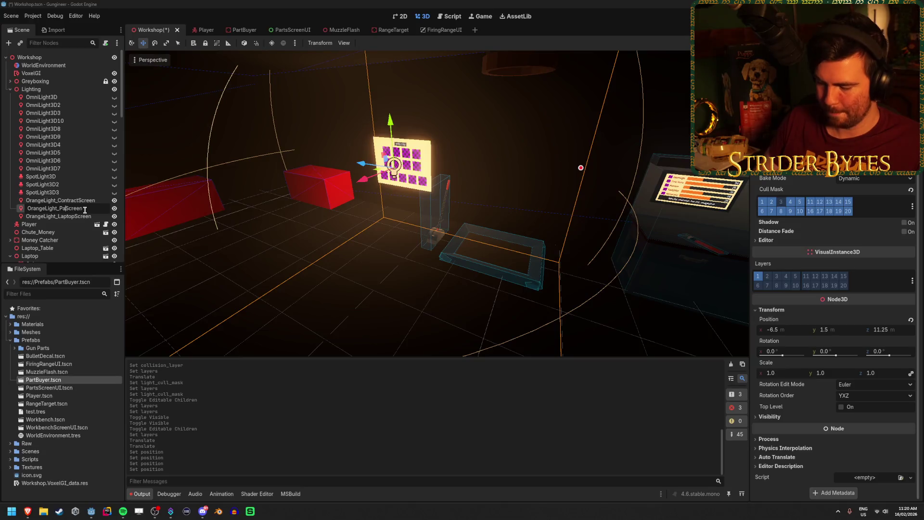
{"action": "key", "text": "Return"}
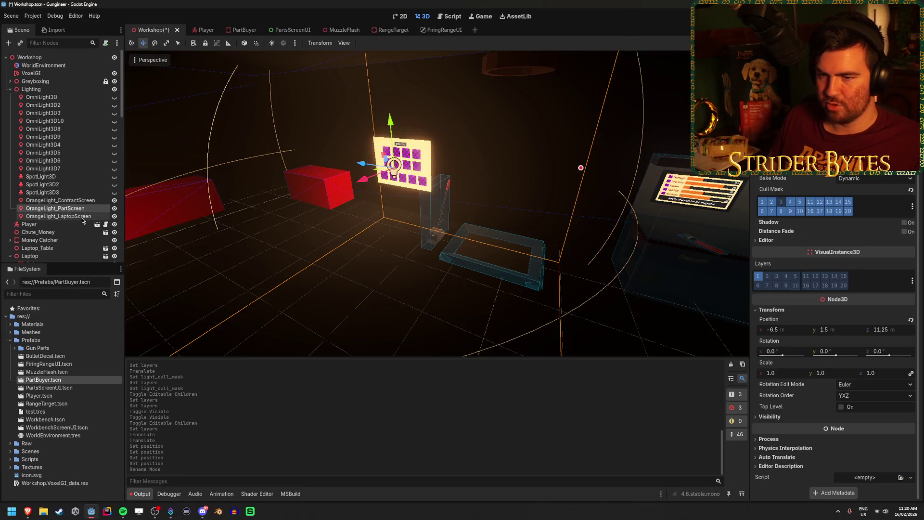
{"action": "key", "text": "ctrl+d"}
Step: Move the duplicated orange light up onto the workbench stats screen, nudging it along X
{"action": "key", "text": "f"}
{"action": "mouse_move", "coordinate": [353, 212]}
{"action": "left_mouse_down"}
{"action": "mouse_move", "coordinate": [299, 243]}
{"action": "mouse_move", "coordinate": [548, 221]}
{"action": "left_mouse_up"}
{"action": "key", "text": "f"}
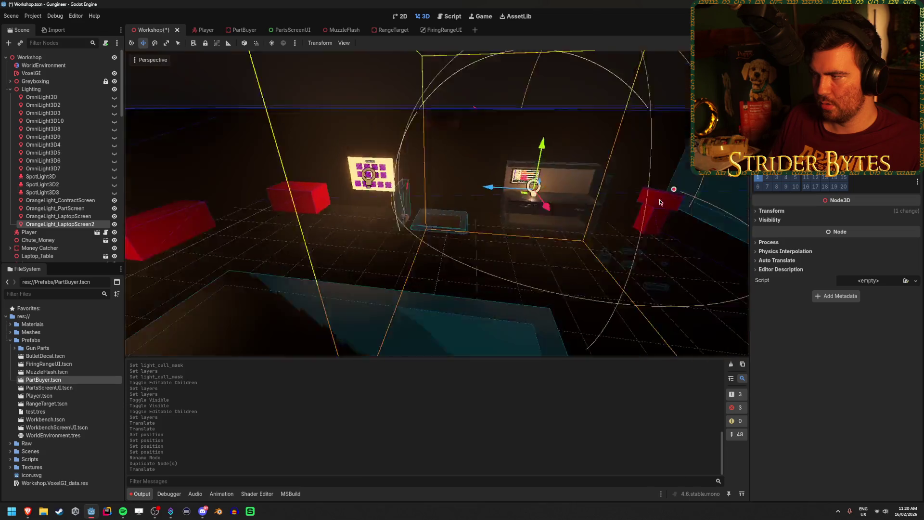
{"action": "scroll", "coordinate": [515, 248], "scroll_direction": "up", "scroll_amount": 10}
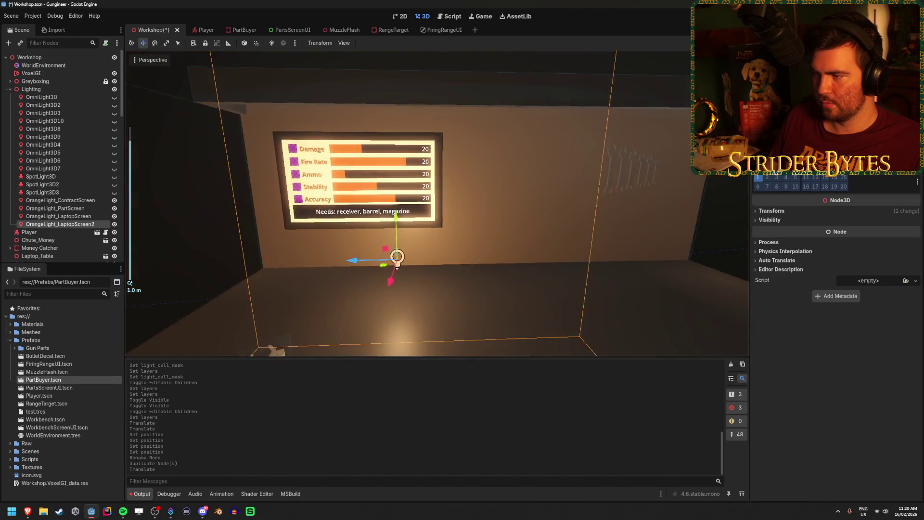
{"action": "key", "text": "a"}
{"action": "left_click_drag", "start_coordinate": [465, 209], "coordinate": [466, 131]}
{"action": "left_click_drag", "start_coordinate": [431, 173], "coordinate": [391, 180]}
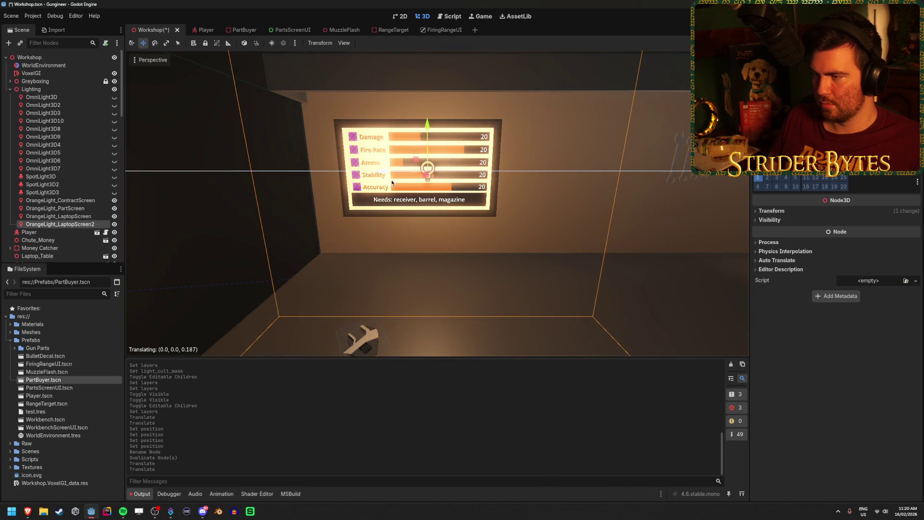
{"action": "left_click_drag", "start_coordinate": [281, 147], "coordinate": [346, 165]}
{"action": "mouse_move", "coordinate": [700, 247]}
{"action": "left_mouse_down"}
{"action": "mouse_move", "coordinate": [530, 227]}
{"action": "mouse_move", "coordinate": [413, 161]}
{"action": "mouse_move", "coordinate": [345, 208]}
{"action": "left_mouse_up"}
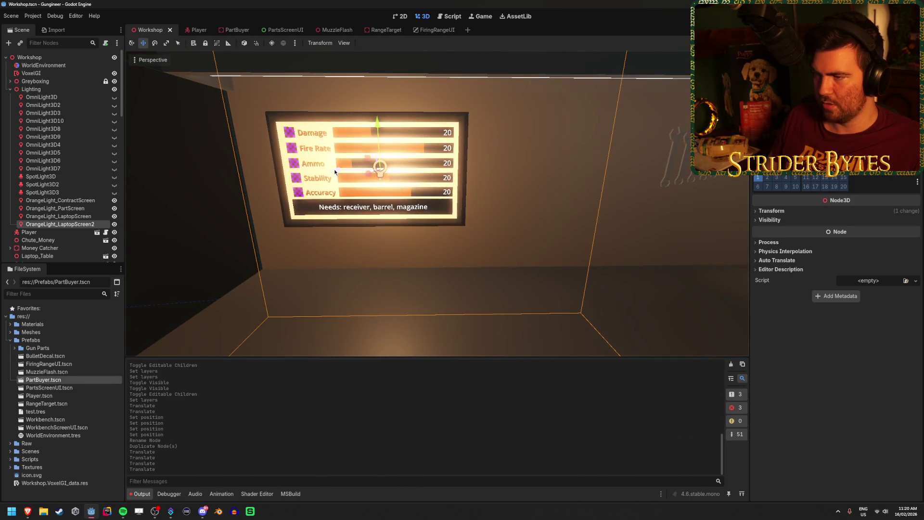
{"action": "left_click_drag", "start_coordinate": [340, 168], "coordinate": [333, 168]}
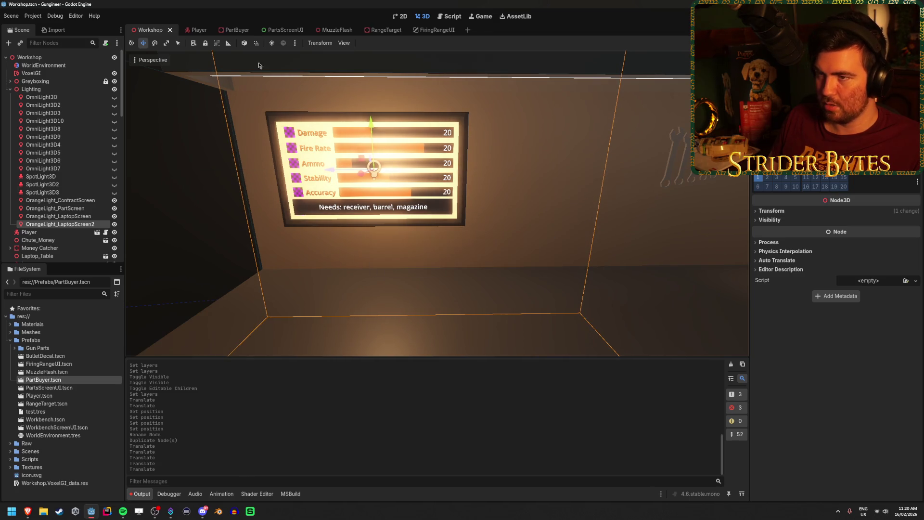
Step: Open the Workbench prefab and make Workbench_Screen's children editable
{"action": "double_click", "coordinate": [45, 419]}
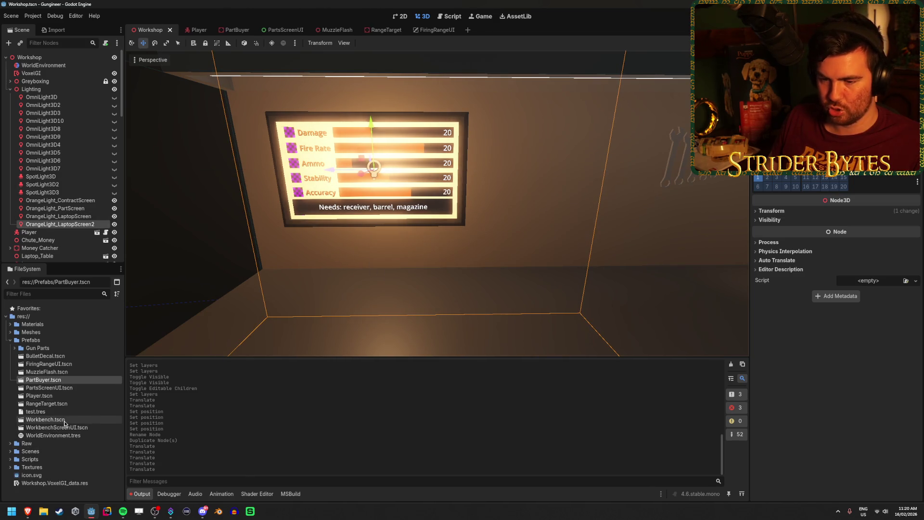
{"action": "left_click", "coordinate": [65, 106]}
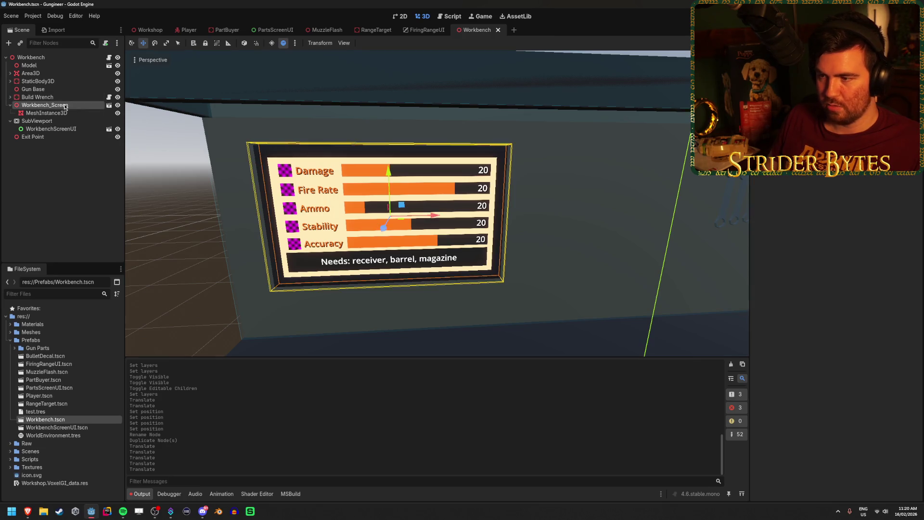
{"action": "right_click", "coordinate": [80, 108]}
{"action": "left_click", "coordinate": [145, 257]}
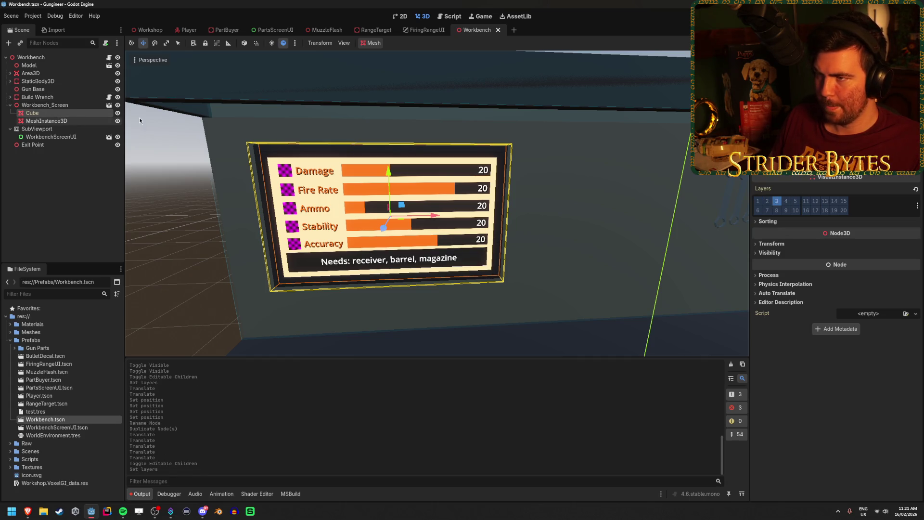
Step: Return to the Workshop scene and frame the whole workbench area
{"action": "left_click", "coordinate": [145, 30]}
{"action": "mouse_move", "coordinate": [505, 174]}
{"action": "left_mouse_down"}
{"action": "mouse_move", "coordinate": [433, 216]}
{"action": "mouse_move", "coordinate": [309, 327]}
{"action": "left_mouse_up"}
{"action": "mouse_move", "coordinate": [418, 166]}
{"action": "left_mouse_down"}
{"action": "mouse_move", "coordinate": [337, 171]}
{"action": "mouse_move", "coordinate": [418, 166]}
{"action": "left_mouse_up"}
{"action": "mouse_move", "coordinate": [510, 198]}
{"action": "left_mouse_down"}
{"action": "mouse_move", "coordinate": [500, 195]}
{"action": "mouse_move", "coordinate": [510, 198]}
{"action": "left_mouse_up"}
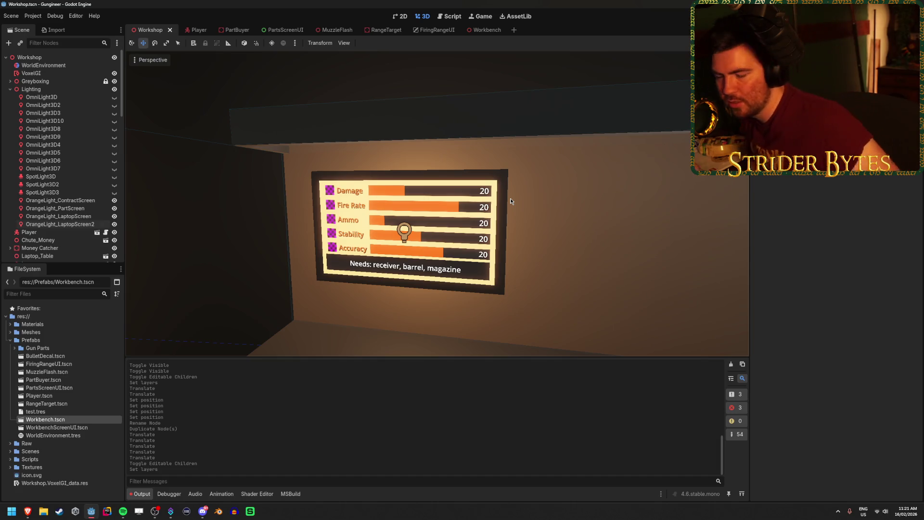
{"action": "left_click_drag", "start_coordinate": [511, 198], "coordinate": [510, 197]}
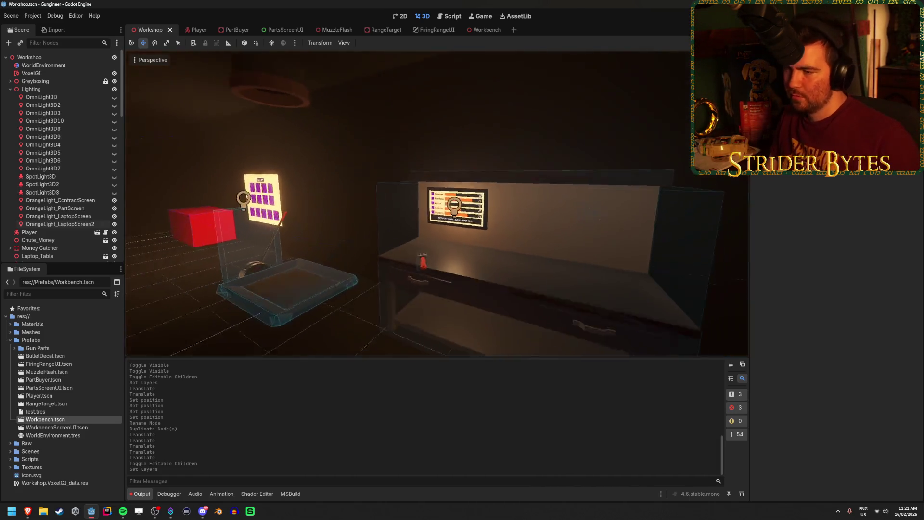
Step: Rename the copied light OrangeLight_WorkbenchScreen and shift it slightly along X
{"action": "double_click", "coordinate": [88, 222]}
{"action": "key", "text": "End"}
{"action": "key", "text": "BackSpace"}
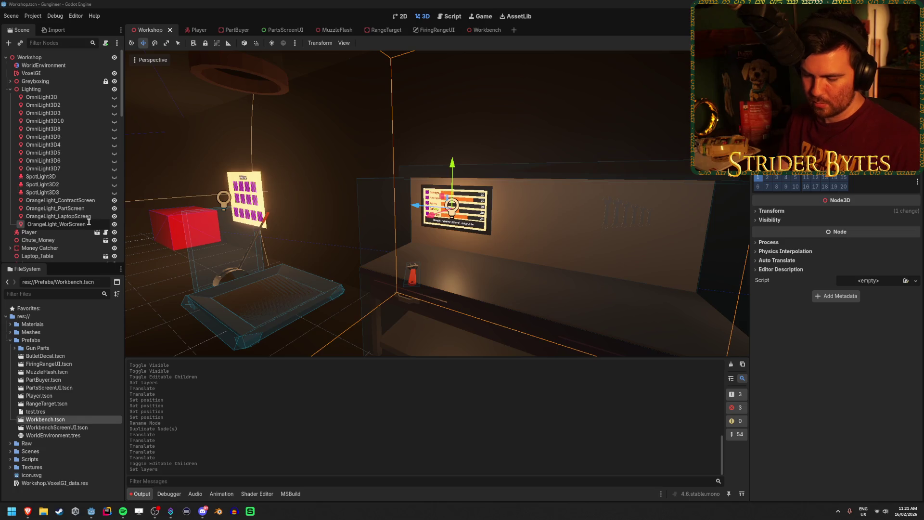
{"action": "type", "text": "kbench"}
{"action": "key", "text": "Return"}
{"action": "left_click_drag", "start_coordinate": [513, 265], "coordinate": [513, 265]}
{"action": "mouse_move", "coordinate": [338, 216]}
{"action": "left_mouse_down"}
{"action": "mouse_move", "coordinate": [345, 238]}
{"action": "mouse_move", "coordinate": [339, 234]}
{"action": "left_mouse_up"}
{"action": "left_click", "coordinate": [249, 329]}
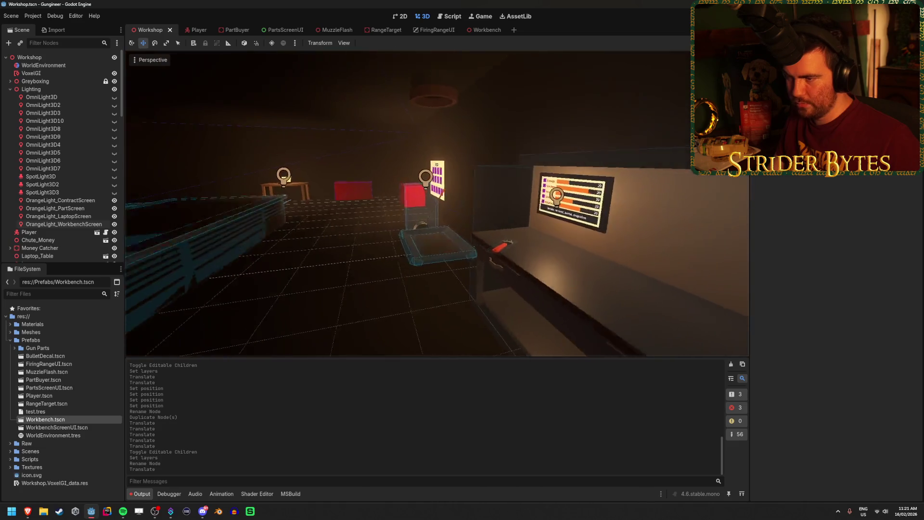
Step: Turn on the three workbench spotlights and shift them together along Z
{"action": "key", "text": "s"}
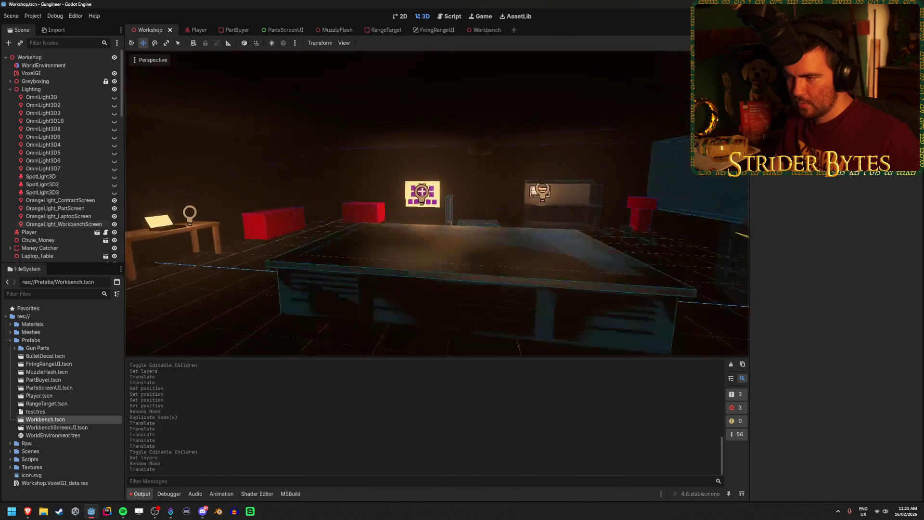
{"action": "key", "text": "w"}
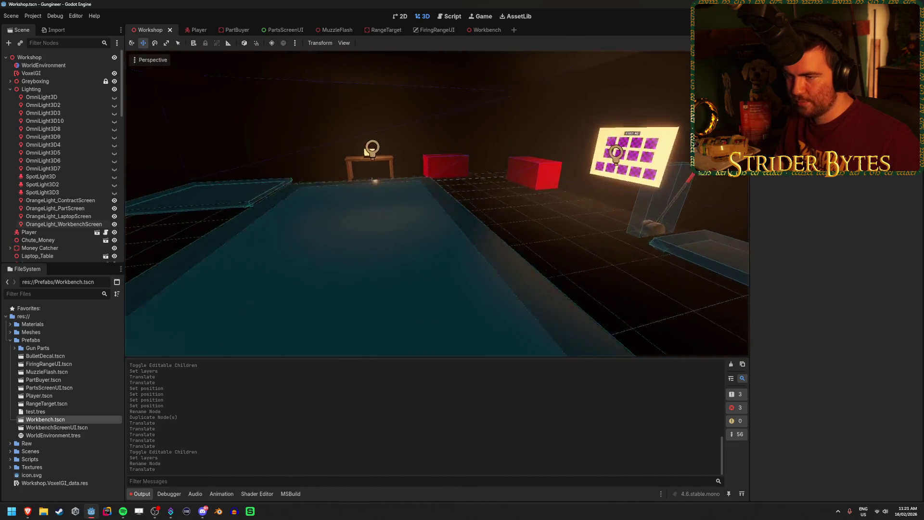
{"action": "key", "text": "s"}
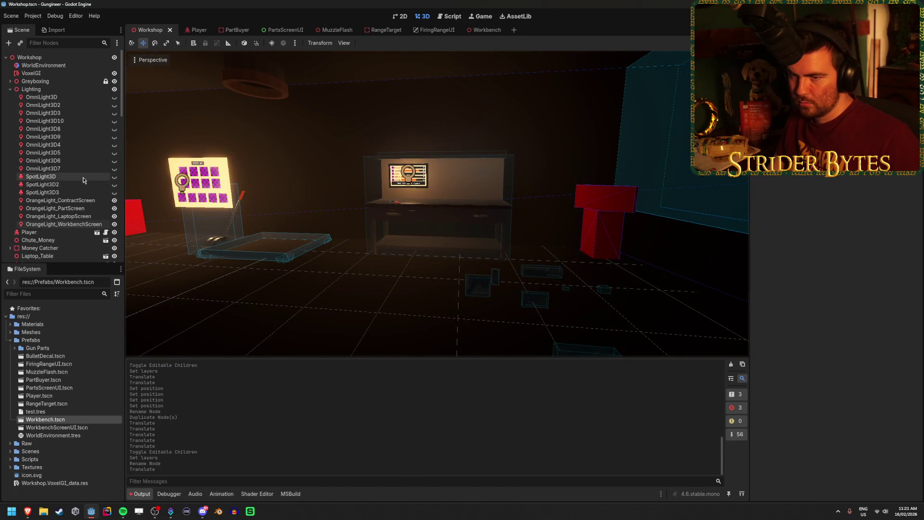
{"action": "left_click", "coordinate": [114, 177]}
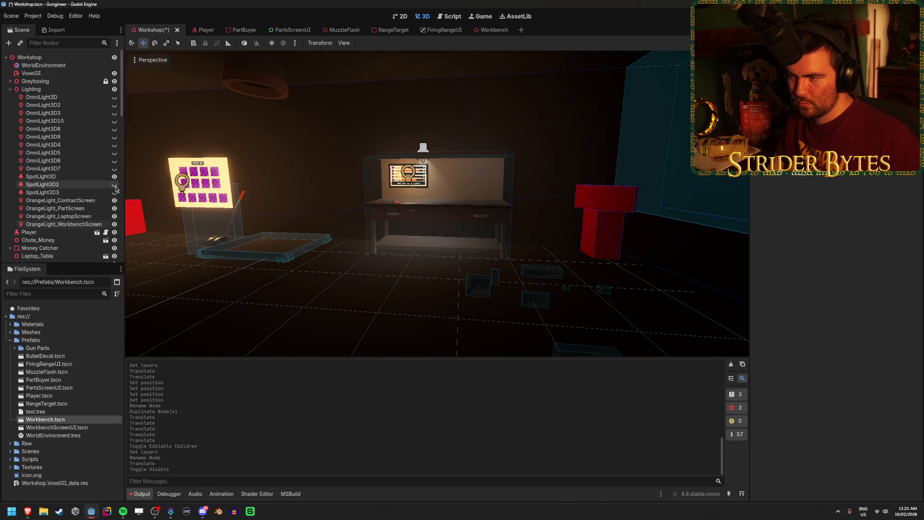
{"action": "left_click", "coordinate": [114, 185]}
{"action": "left_click", "coordinate": [114, 193]}
{"action": "double_click", "coordinate": [80, 193]}
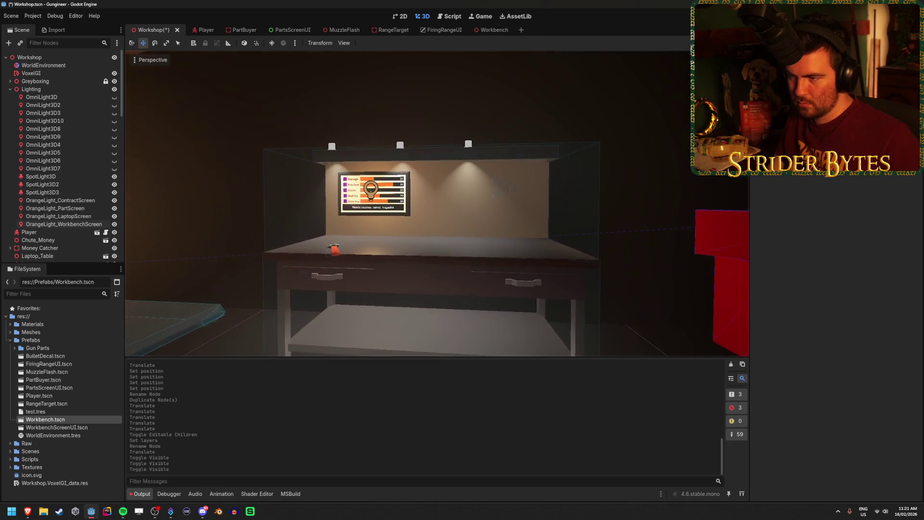
{"action": "left_click", "coordinate": [80, 192]}
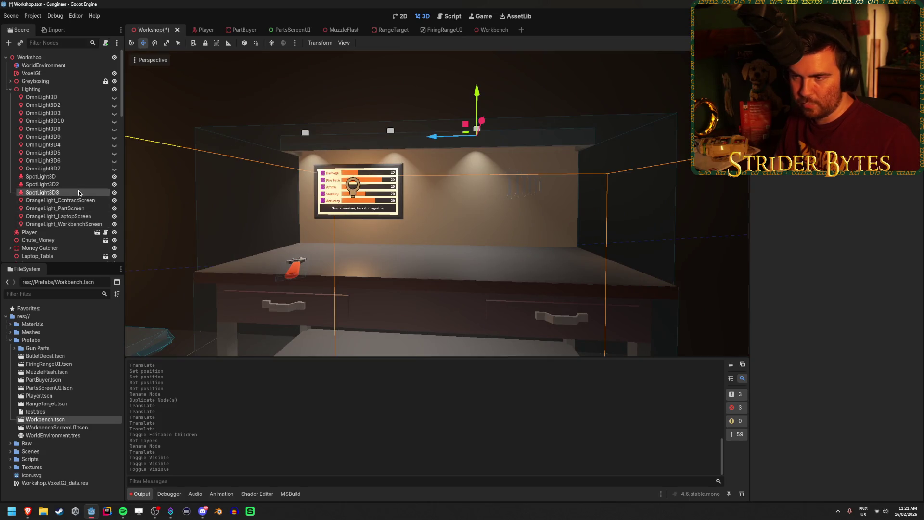
{"action": "left_click", "coordinate": [85, 185]}
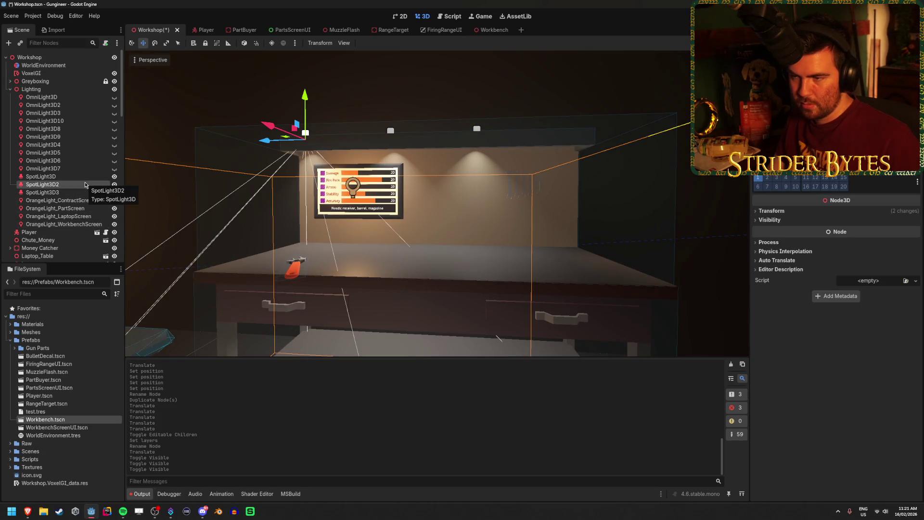
{"action": "left_click", "coordinate": [87, 177], "text": "shift"}
{"action": "left_click", "coordinate": [87, 193], "text": "shift"}
{"action": "left_click_drag", "start_coordinate": [345, 143], "coordinate": [382, 141]}
{"action": "left_click", "coordinate": [383, 96]}
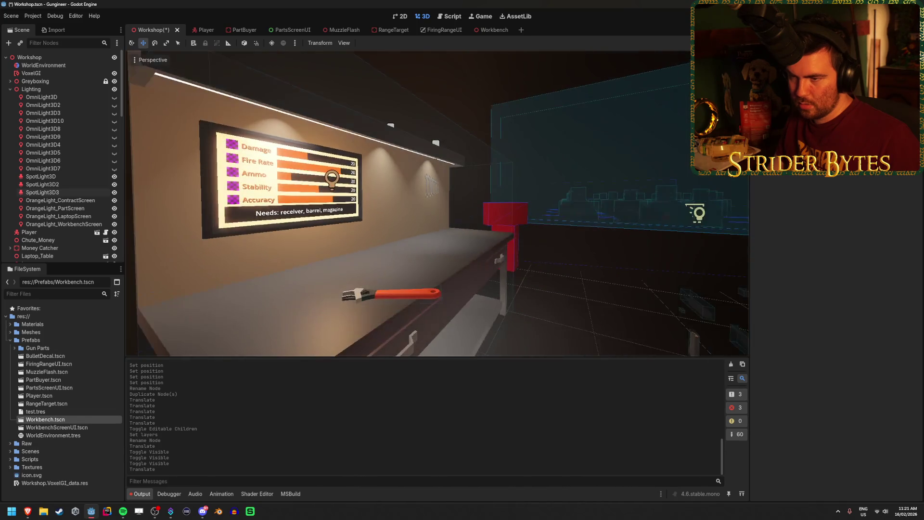
Step: Exclude the Screens layer from all three spotlights' cull mask and save Workshop
{"action": "key", "text": "w"}
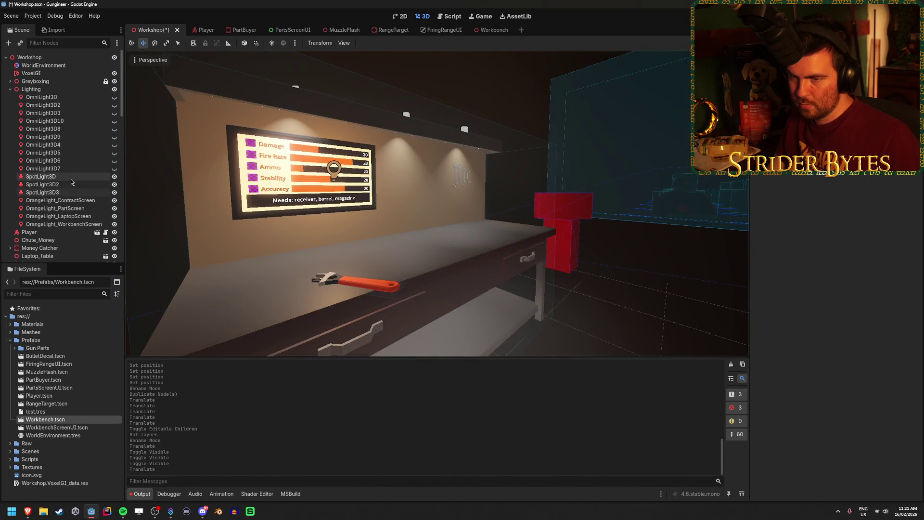
{"action": "left_click", "coordinate": [71, 179]}
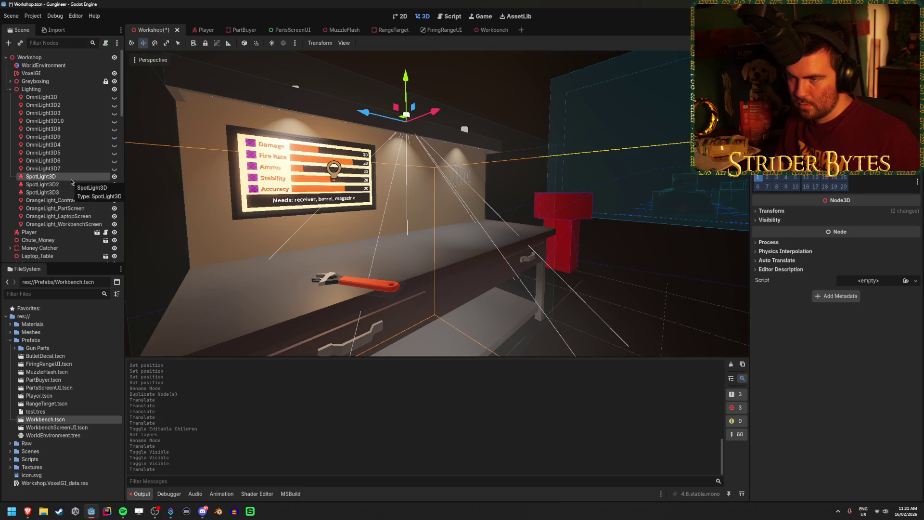
{"action": "left_click", "coordinate": [71, 193], "text": "shift"}
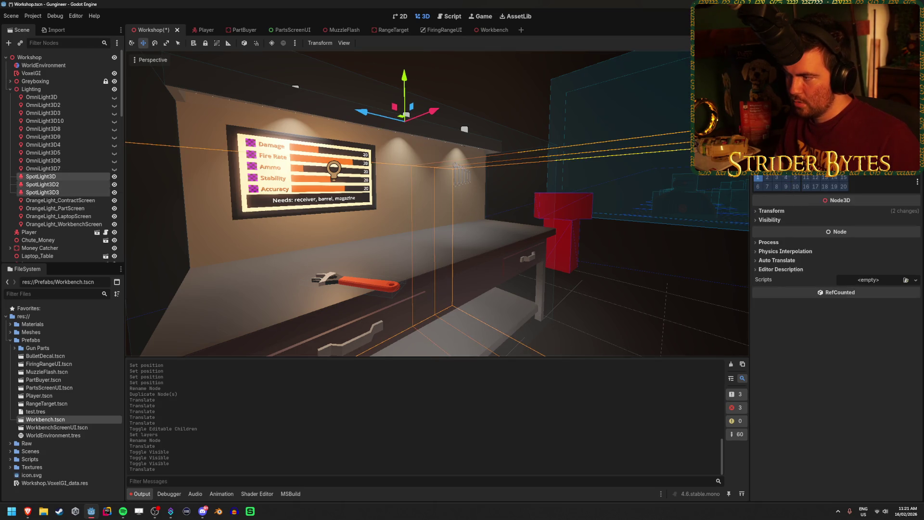
{"action": "scroll", "coordinate": [837, 289], "scroll_direction": "up", "scroll_amount": 3}
{"action": "left_click", "coordinate": [783, 241]}
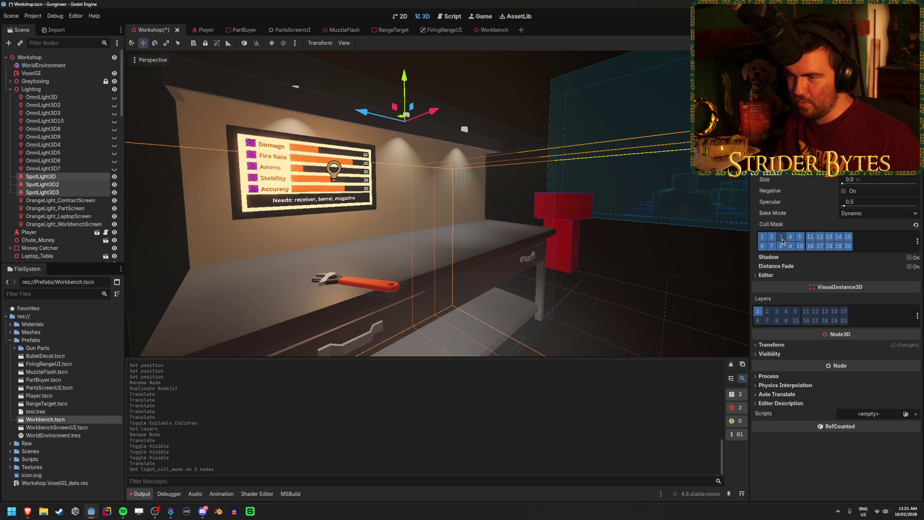
{"action": "left_click", "coordinate": [783, 241]}
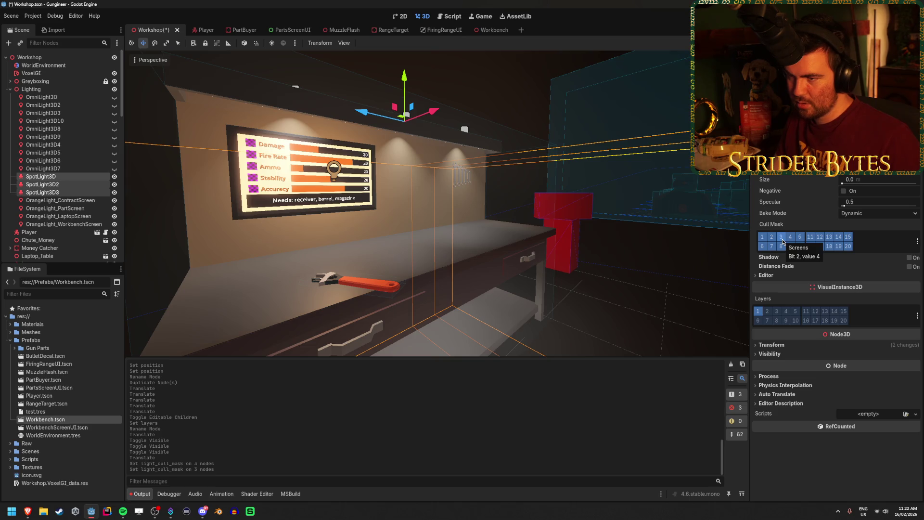
{"action": "left_click", "coordinate": [657, 314]}
{"action": "scroll", "coordinate": [626, 289], "scroll_direction": "down", "scroll_amount": 5}
{"action": "key", "text": "ctrl+s"}
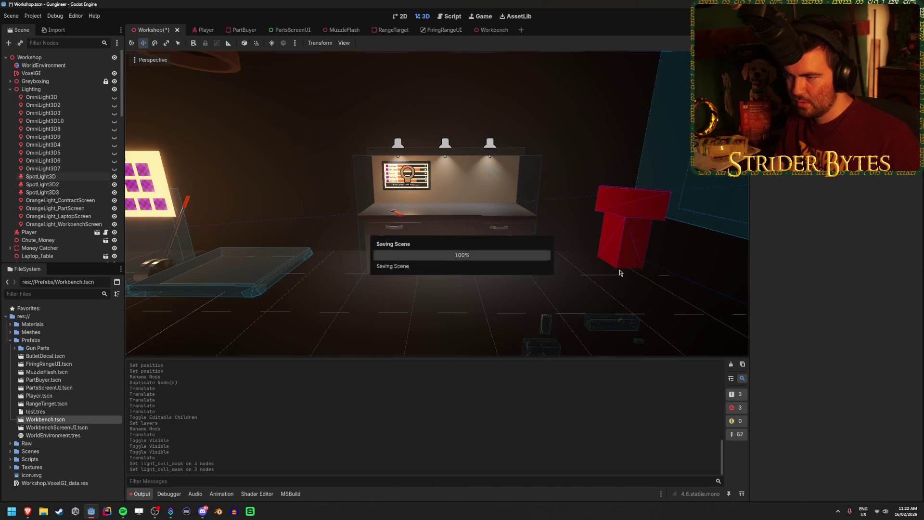
Step: Fly the viewport to the lit workbench screen, then run the game and walk up to the workbench
{"action": "key", "text": "w"}
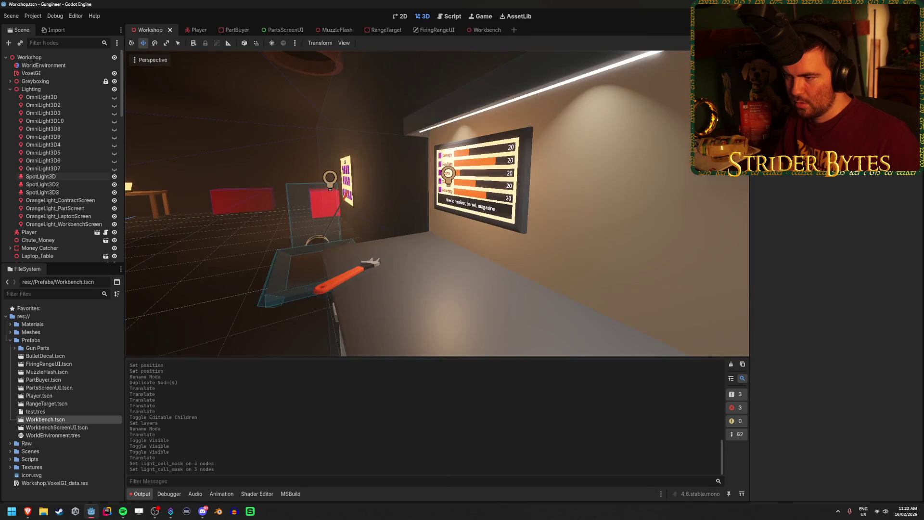
{"action": "key", "text": "w"}
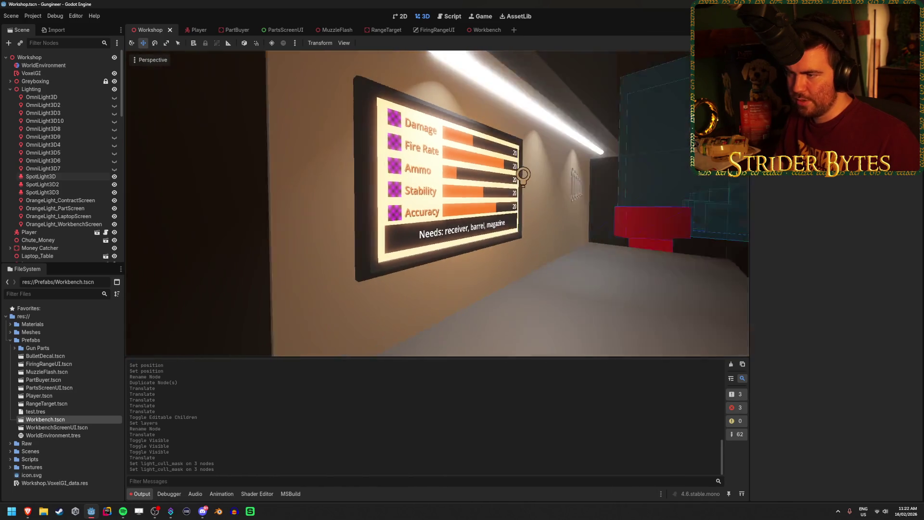
{"action": "key", "text": "s"}
{"action": "key", "text": "s"}
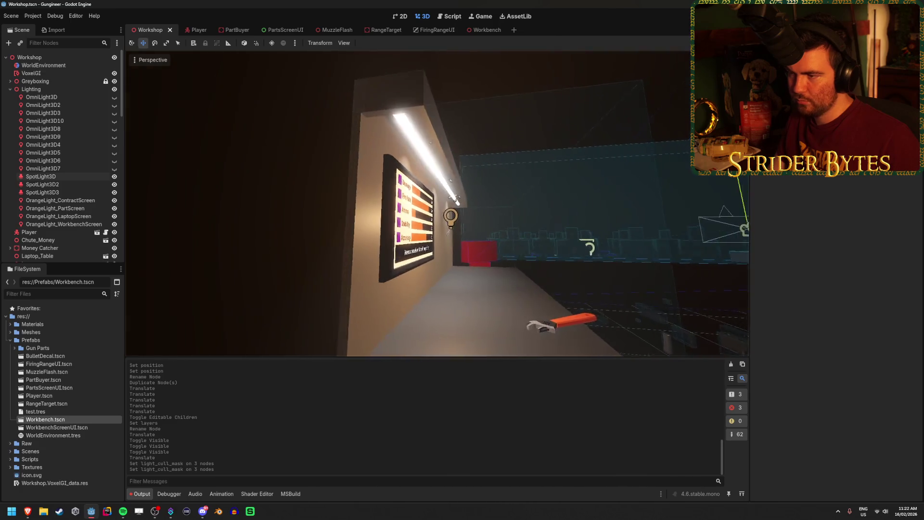
{"action": "key", "text": "w"}
{"action": "key", "text": "ctrl+s"}
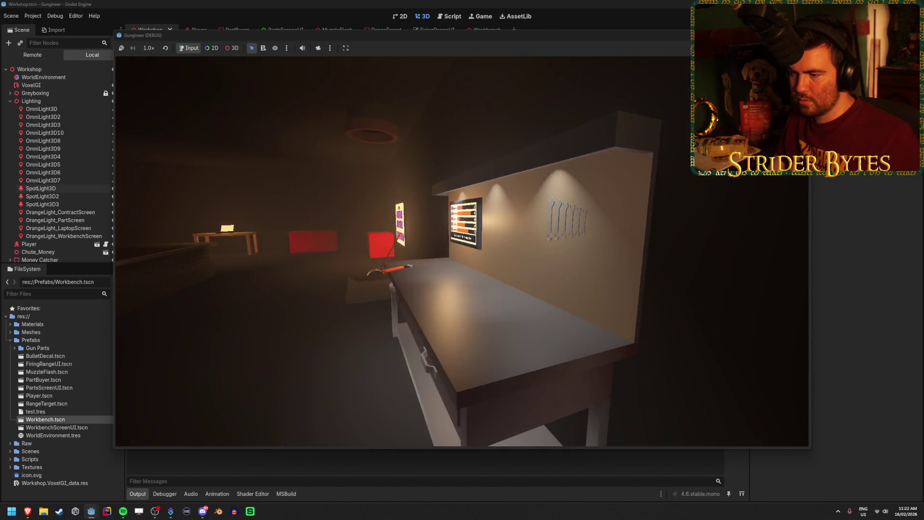
{"action": "key", "text": "w"}
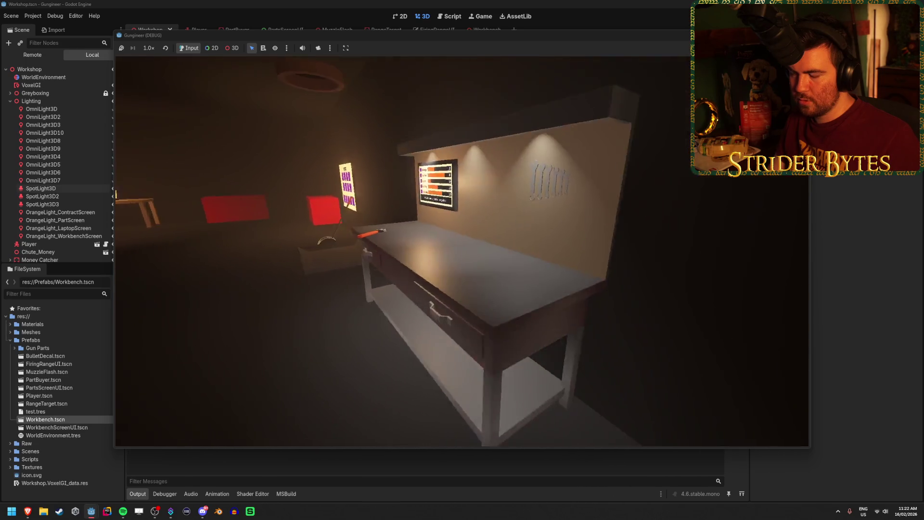
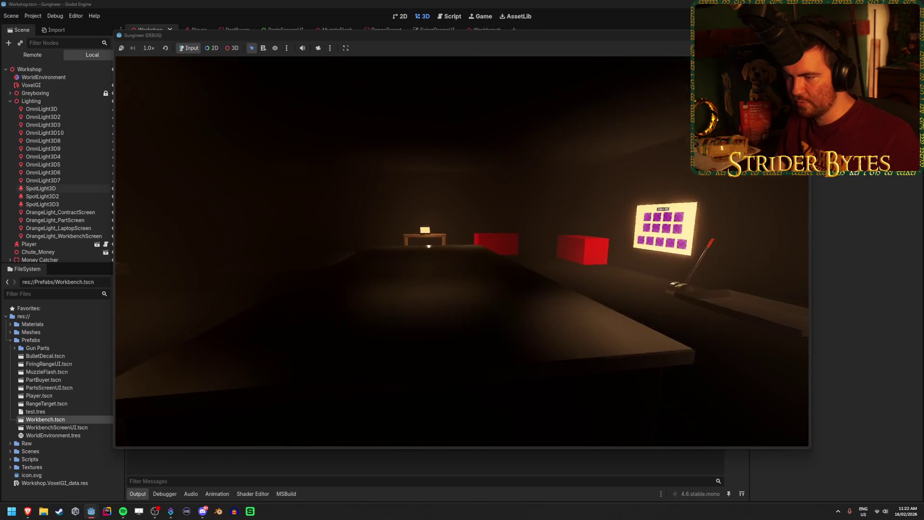
Step: Stop the test game and add a SpotLight3D child under the Lighting group
{"action": "key", "text": "F8"}
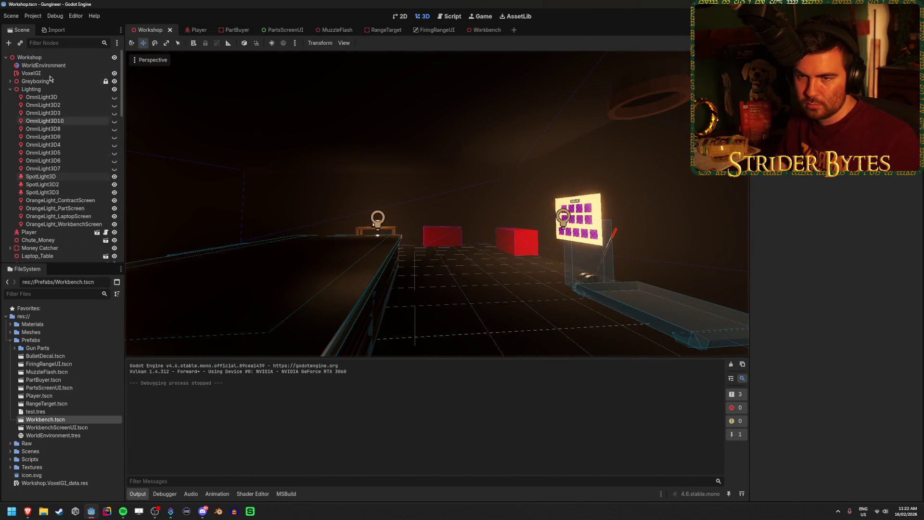
{"action": "right_click", "coordinate": [31, 89]}
{"action": "left_click", "coordinate": [82, 98]}
{"action": "type", "text": "spotli"}
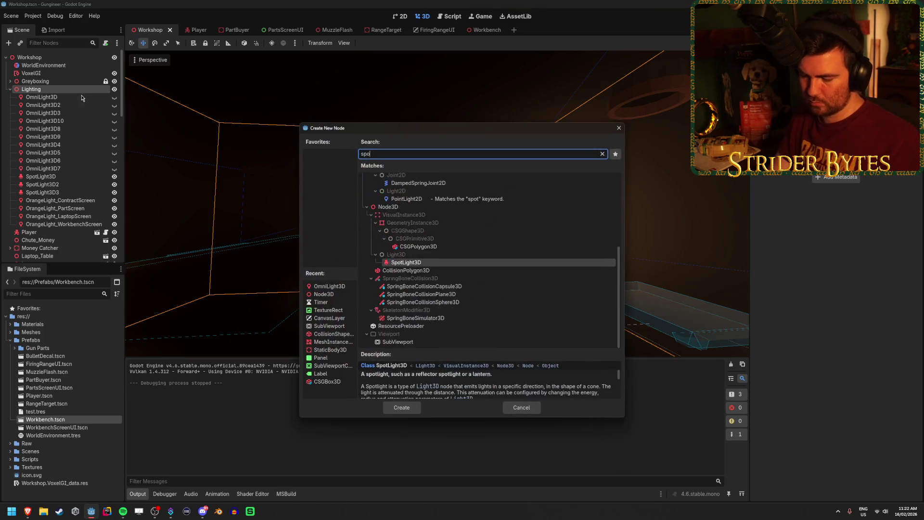
{"action": "key", "text": "Return"}
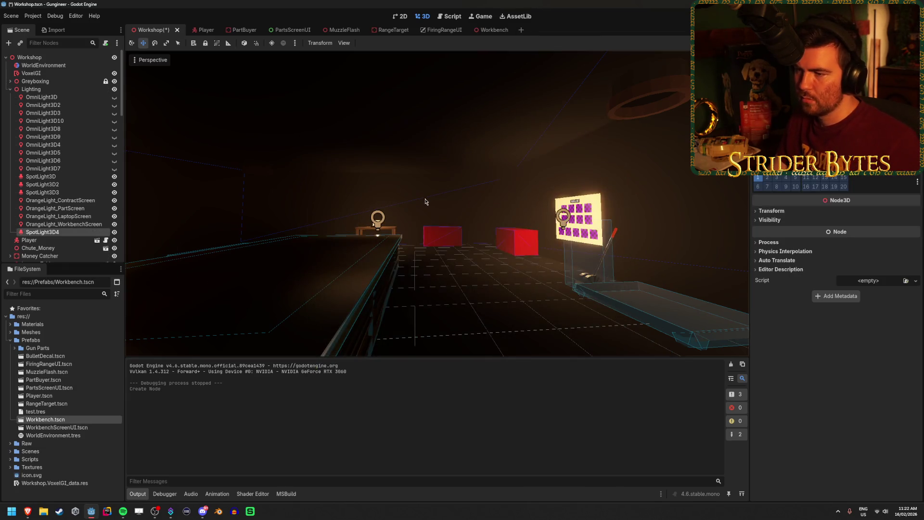
Step: Set the viewport's translate snap to 0.5
{"action": "key", "text": "f"}
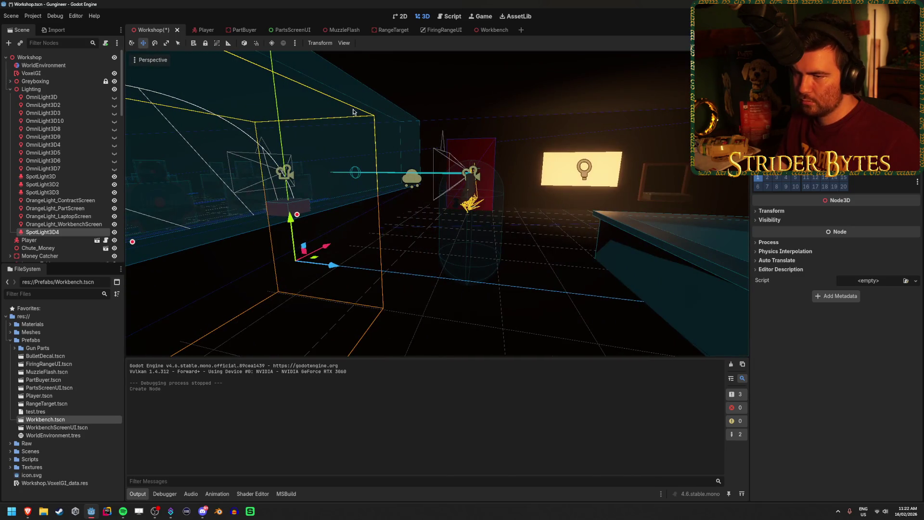
{"action": "left_click", "coordinate": [294, 43]}
{"action": "left_click", "coordinate": [271, 44]}
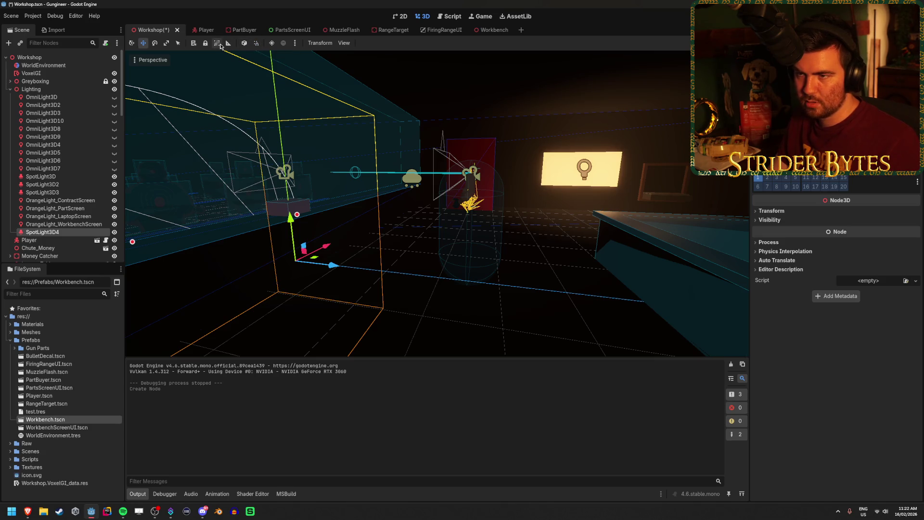
{"action": "left_click", "coordinate": [296, 43]}
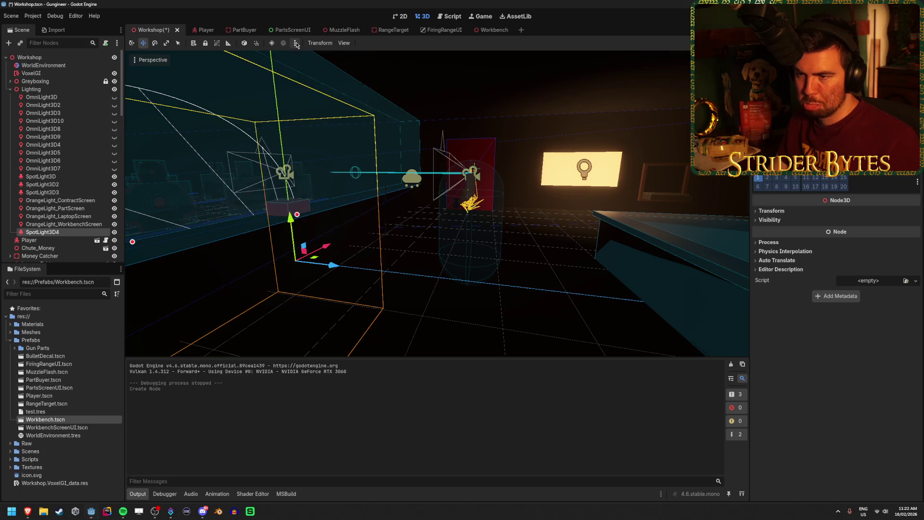
{"action": "left_click", "coordinate": [344, 43]}
{"action": "left_click", "coordinate": [334, 76]}
{"action": "type", "text": ".5"}
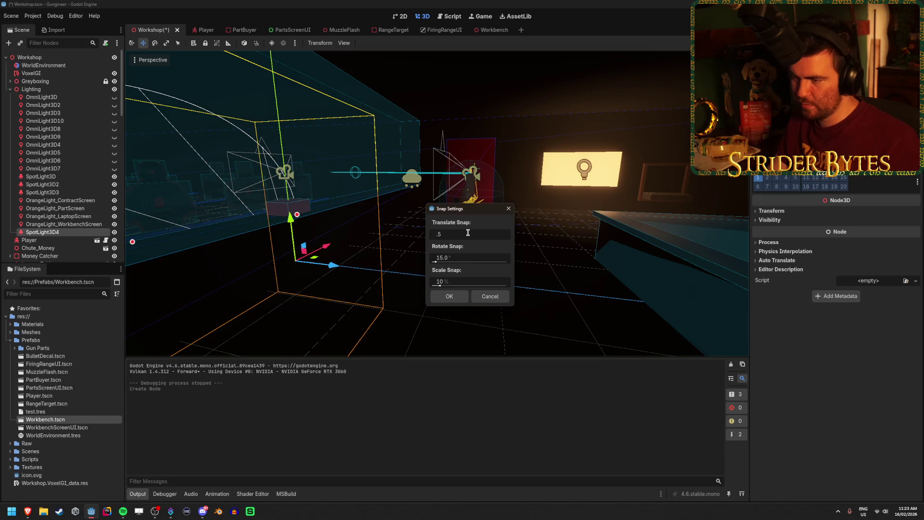
{"action": "left_click", "coordinate": [451, 298]}
Step: Move SpotLight3D4 high over the workbench and rotate it to shine straight down
{"action": "left_click_drag", "start_coordinate": [320, 260], "coordinate": [541, 265]}
{"action": "key", "text": "w"}
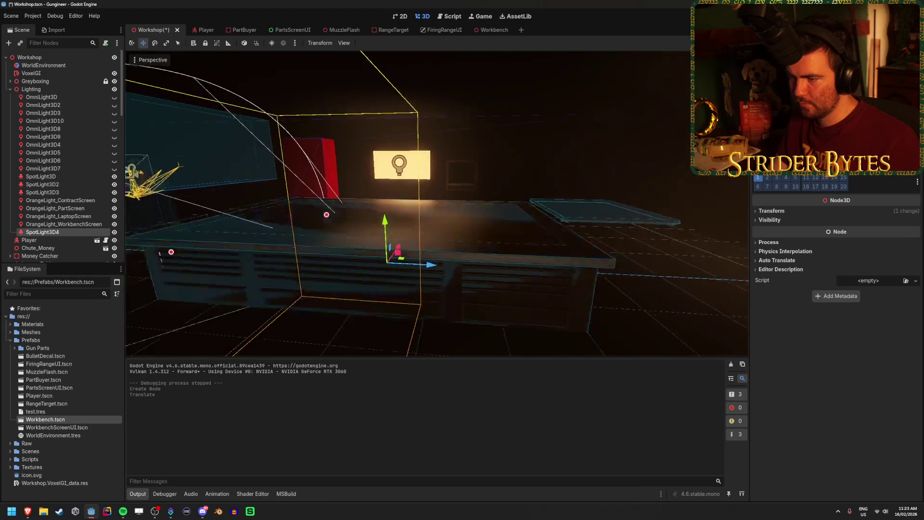
{"action": "key", "text": "s"}
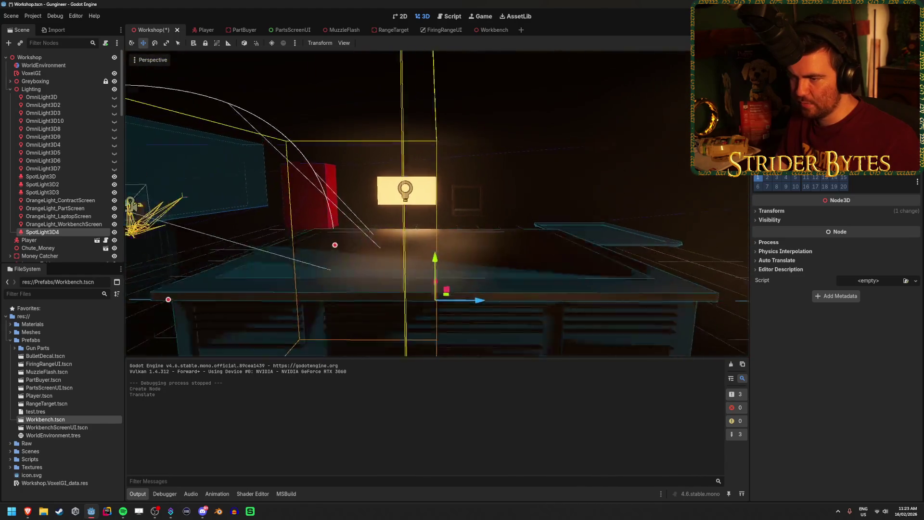
{"action": "left_click_drag", "start_coordinate": [448, 142], "coordinate": [459, 64]}
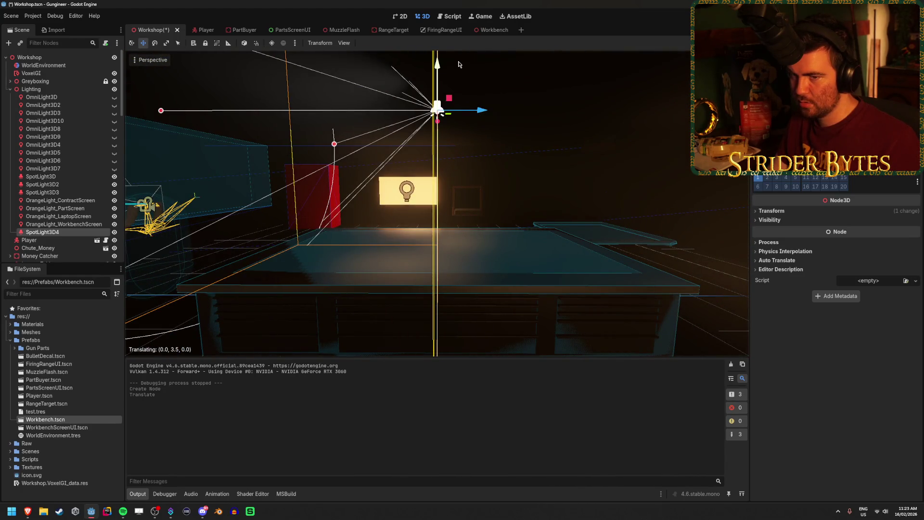
{"action": "left_click_drag", "start_coordinate": [407, 103], "coordinate": [430, 148]}
{"action": "key", "text": "s"}
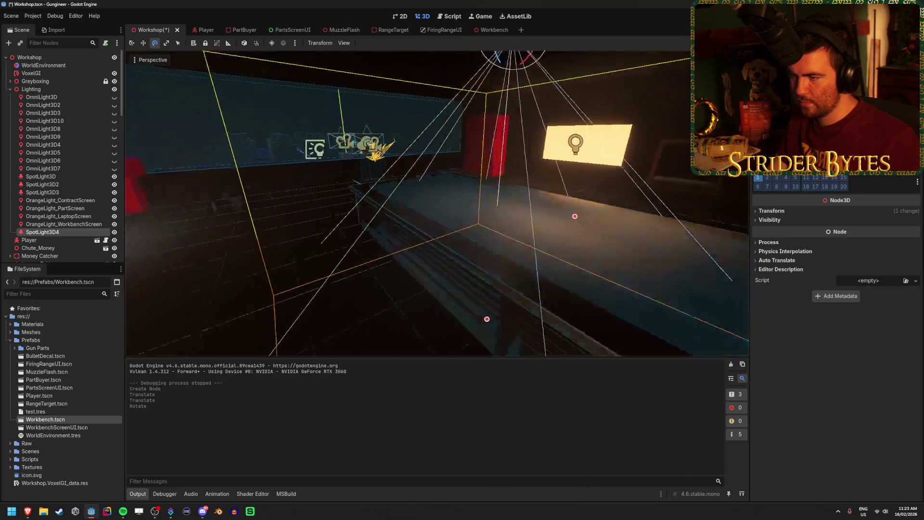
{"action": "left_click", "coordinate": [679, 214]}
{"action": "key", "text": "s"}
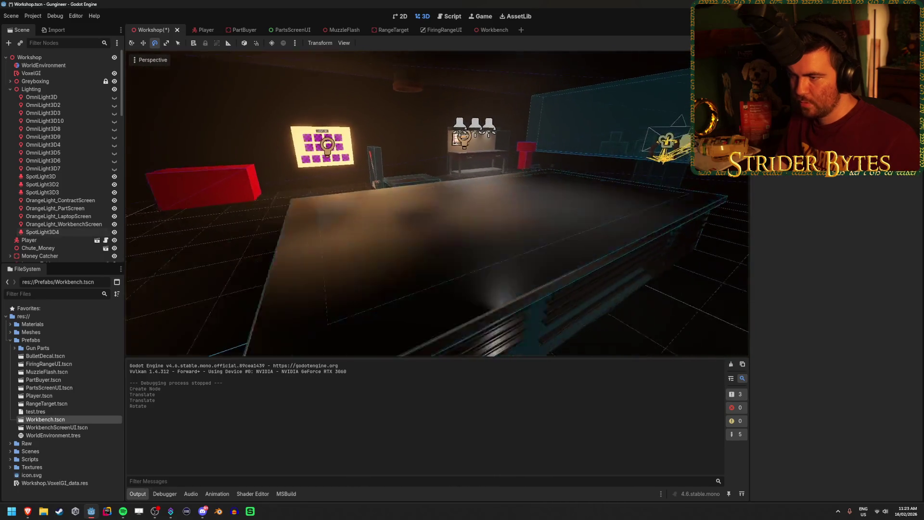
{"action": "left_click", "coordinate": [76, 233]}
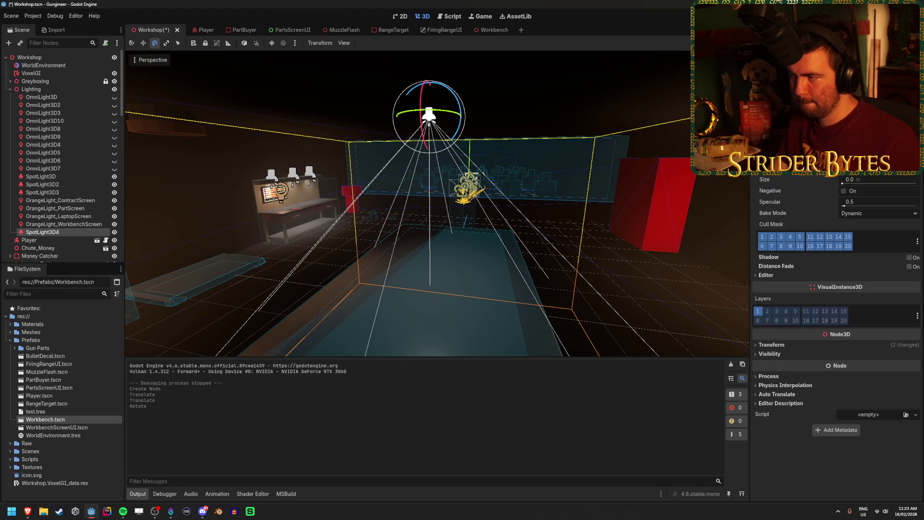
Step: Set SpotLight3D4's size to 0.0 m and raise its energy to brighten the workbench
{"action": "left_click_drag", "start_coordinate": [858, 183], "coordinate": [842, 183]}
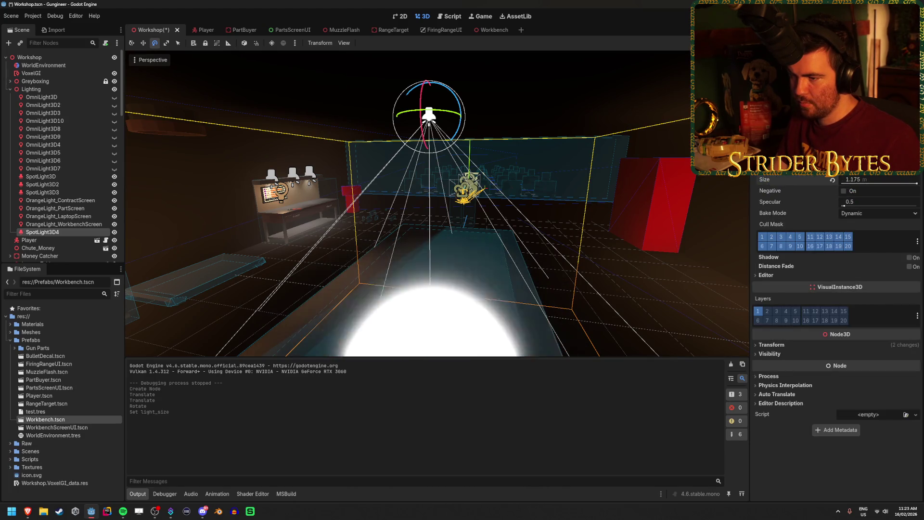
{"action": "key", "text": "w"}
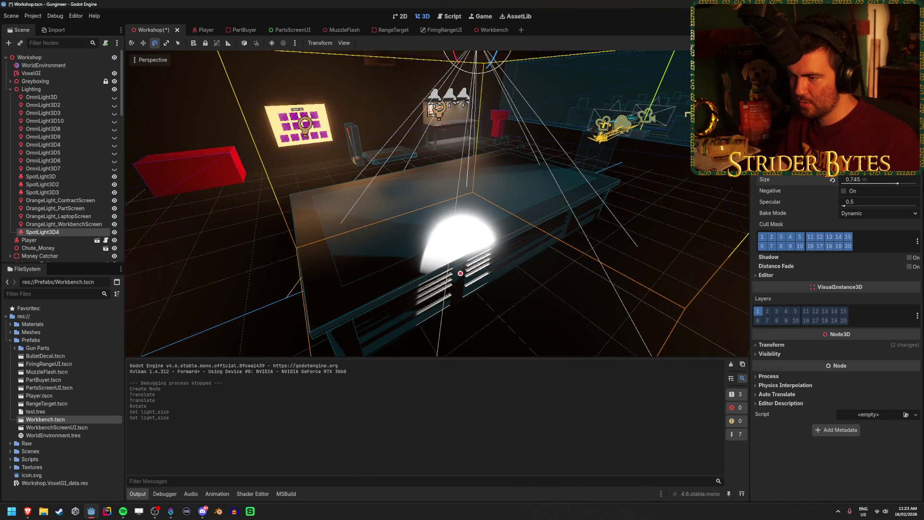
{"action": "left_click_drag", "start_coordinate": [857, 186], "coordinate": [843, 185]}
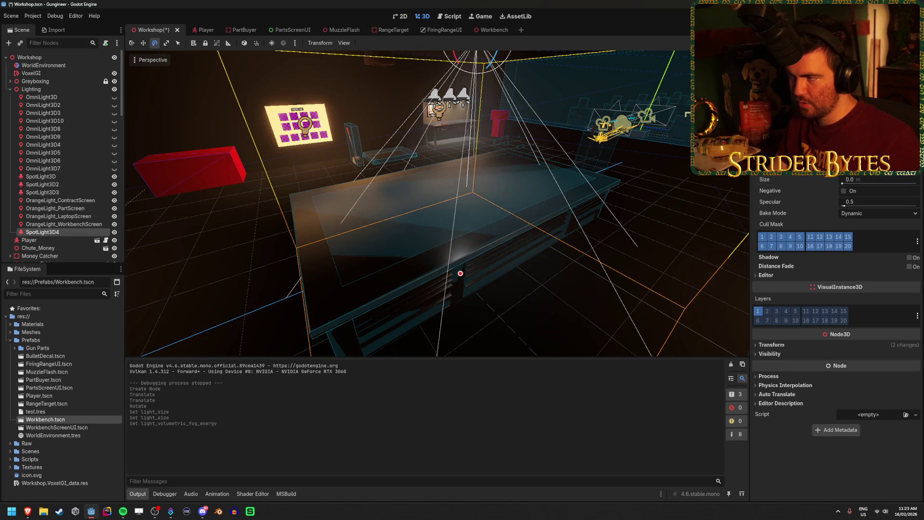
{"action": "left_click_drag", "start_coordinate": [847, 150], "coordinate": [865, 150]}
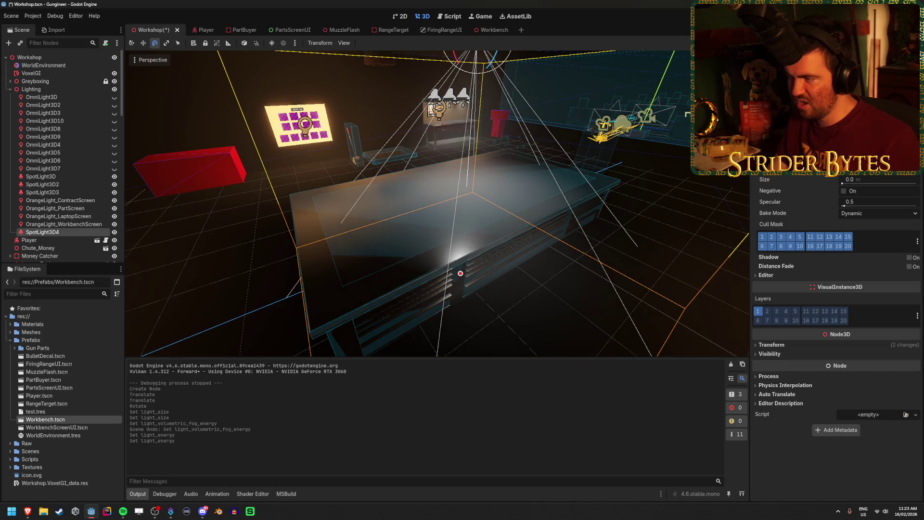
{"action": "left_click_drag", "start_coordinate": [567, 190], "coordinate": [354, 219]}
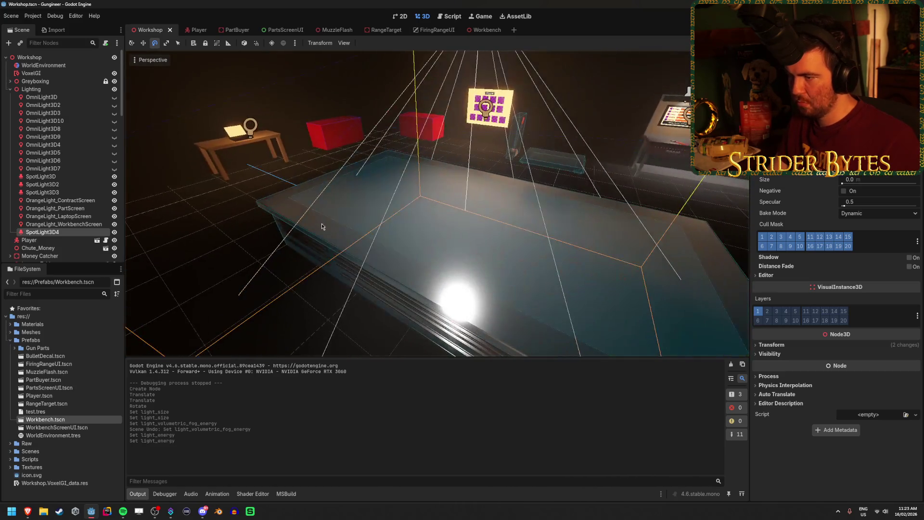
{"action": "left_click", "coordinate": [207, 209]}
{"action": "mouse_move", "coordinate": [207, 208]}
{"action": "left_mouse_down"}
{"action": "mouse_move", "coordinate": [391, 200]}
{"action": "mouse_move", "coordinate": [337, 207]}
{"action": "left_mouse_up"}
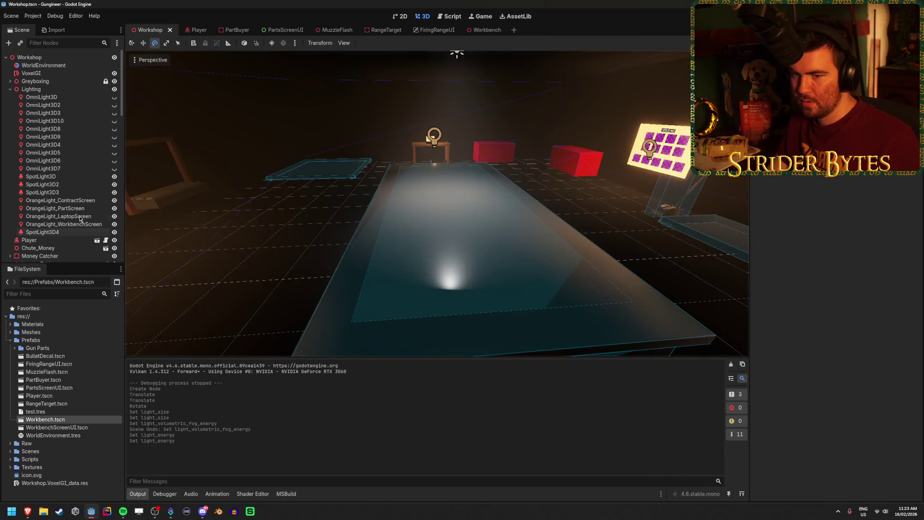
Step: Extend SpotLight3D4's range cone over the bench and tune its attenuation
{"action": "left_click", "coordinate": [43, 233]}
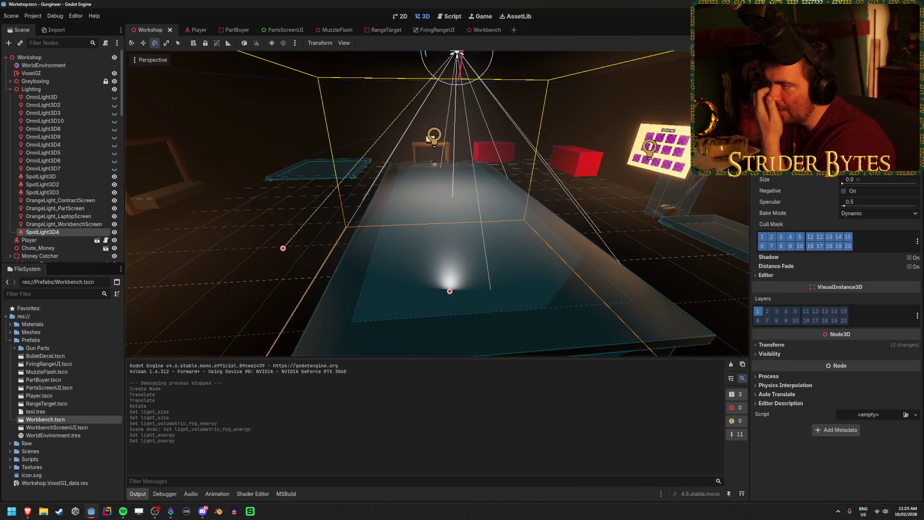
{"action": "scroll", "coordinate": [838, 313], "scroll_direction": "up", "scroll_amount": 2}
{"action": "mouse_move", "coordinate": [450, 291]}
{"action": "left_mouse_down"}
{"action": "mouse_move", "coordinate": [450, 240]}
{"action": "mouse_move", "coordinate": [450, 347]}
{"action": "left_mouse_up"}
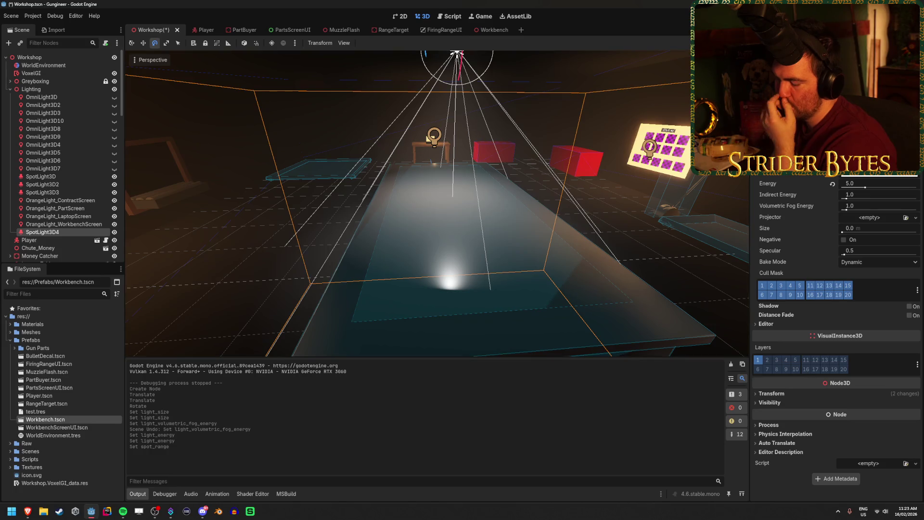
{"action": "key", "text": "f"}
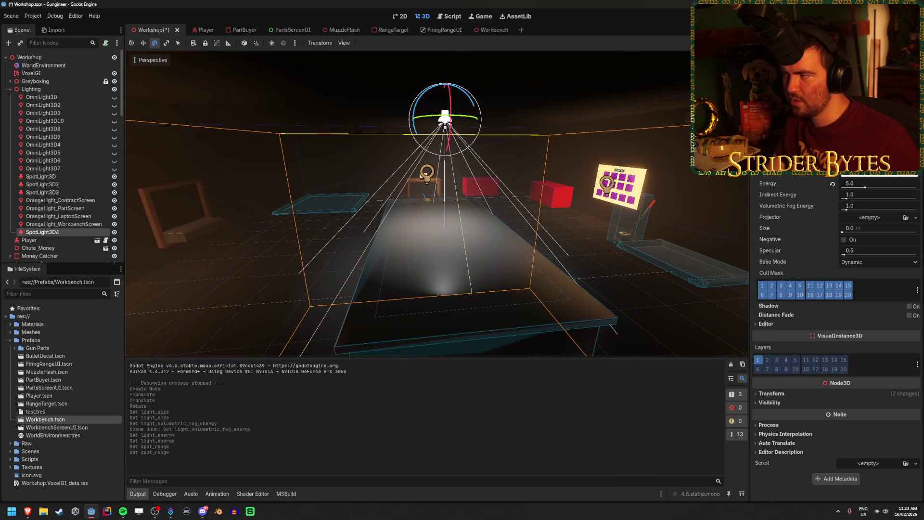
{"action": "left_click_drag", "start_coordinate": [866, 144], "coordinate": [886, 144]}
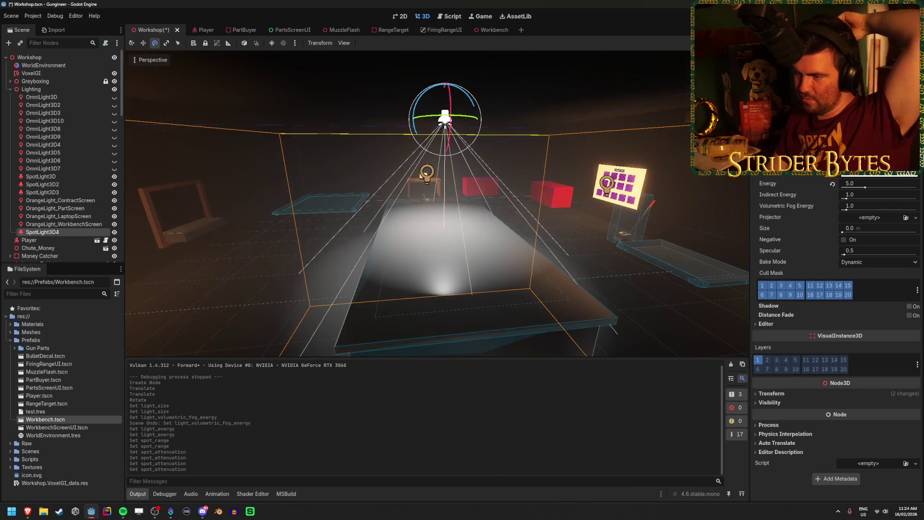
{"action": "key", "text": "w"}
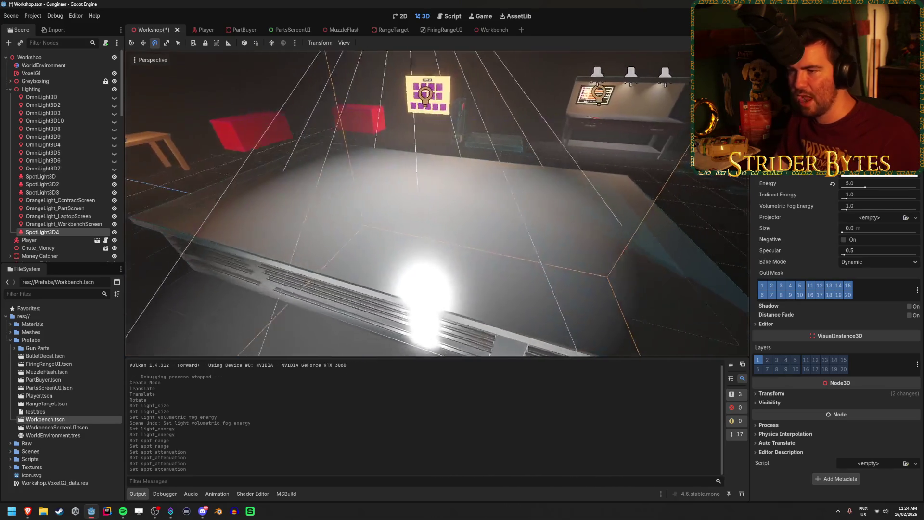
{"action": "key", "text": "s"}
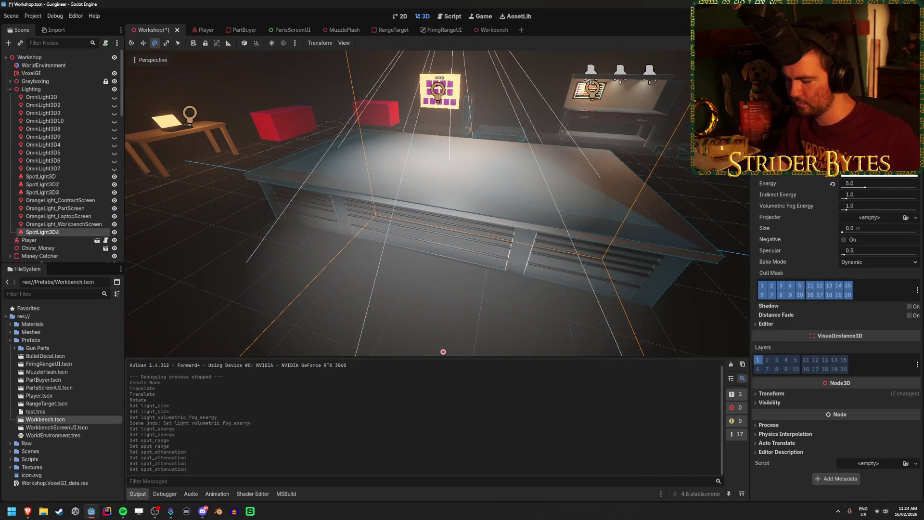
{"action": "key", "text": "w"}
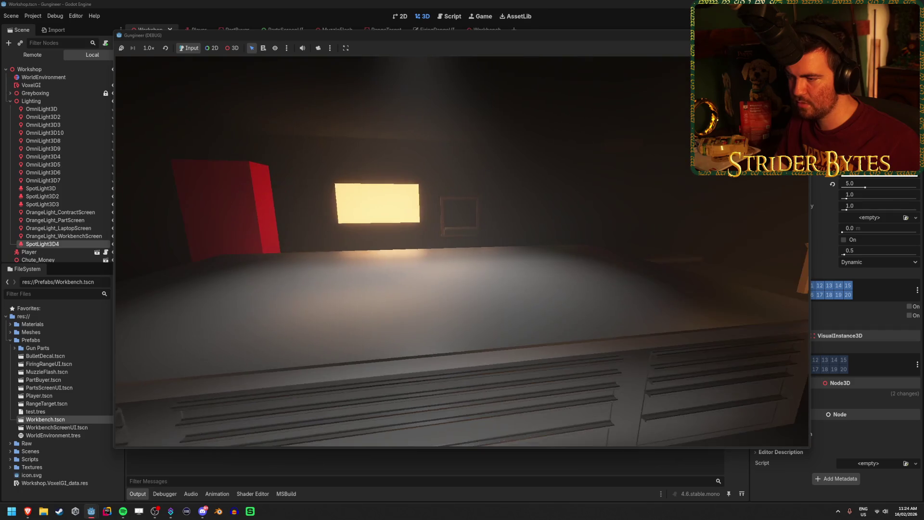
Step: Move around the running game to check the workbench under the spotlight
{"action": "key", "text": "e"}
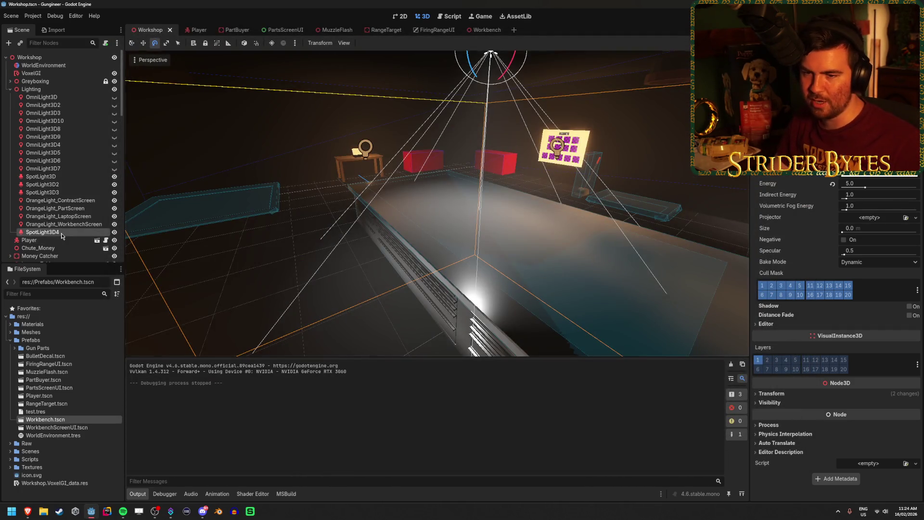
Step: Set SpotLight3D4's Position z to 7.5 and duplicate it as SpotLight3D5
{"action": "left_click_drag", "start_coordinate": [434, 207], "coordinate": [474, 219]}
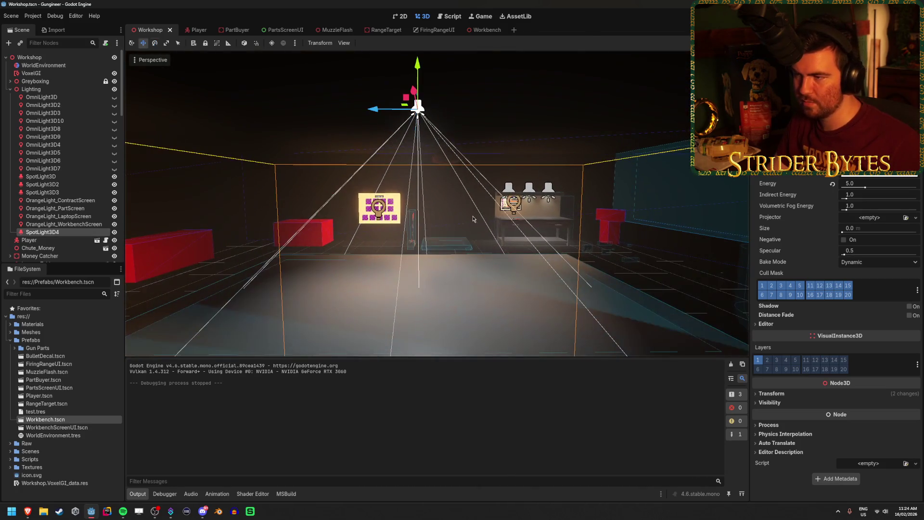
{"action": "left_click", "coordinate": [791, 391]}
{"action": "scroll", "coordinate": [797, 385], "scroll_direction": "down", "scroll_amount": 3}
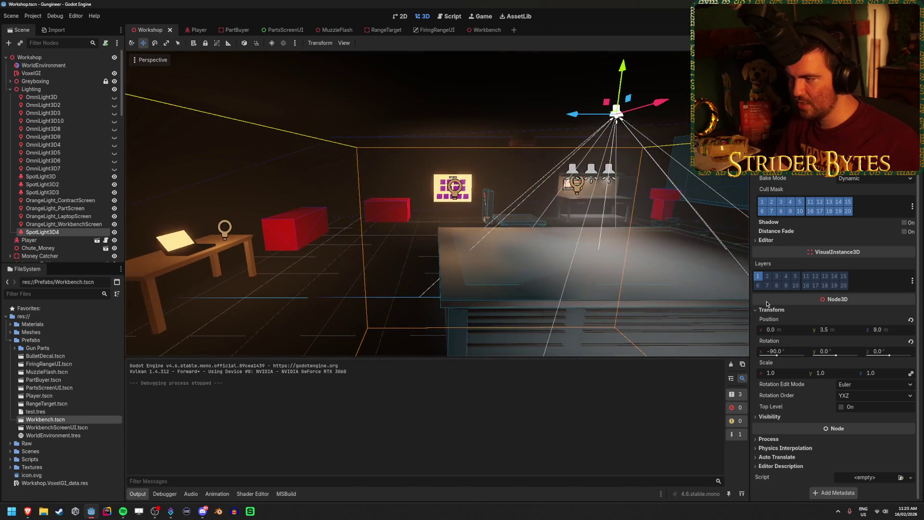
{"action": "left_click_drag", "start_coordinate": [881, 335], "coordinate": [906, 335]}
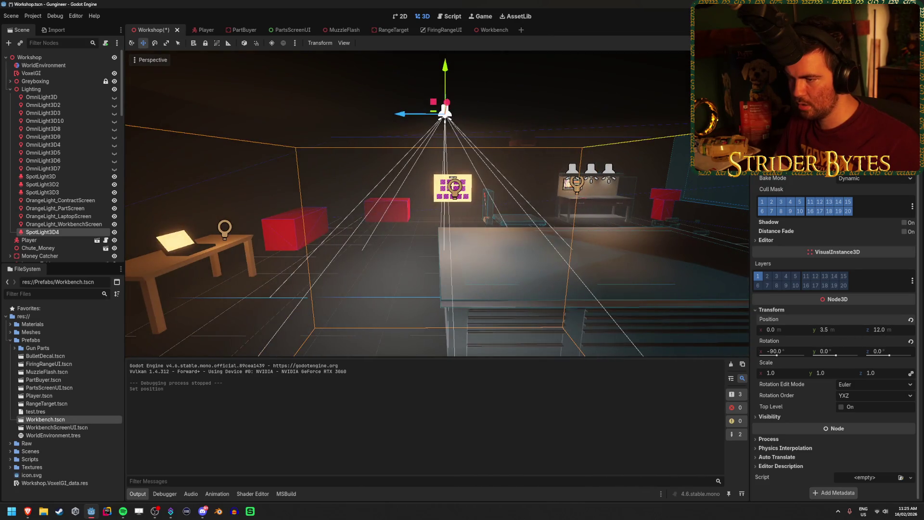
{"action": "key", "text": "ctrl+z"}
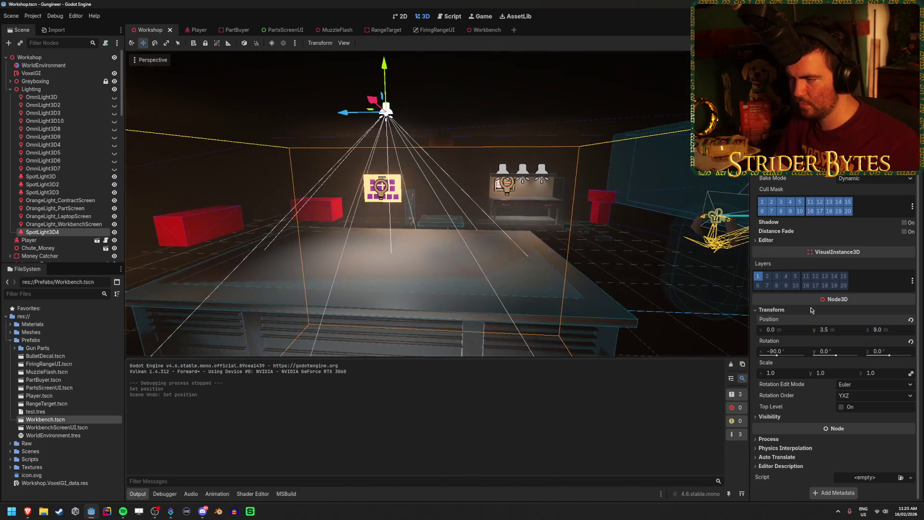
{"action": "type", "text": "6"}
{"action": "key", "text": "Return"}
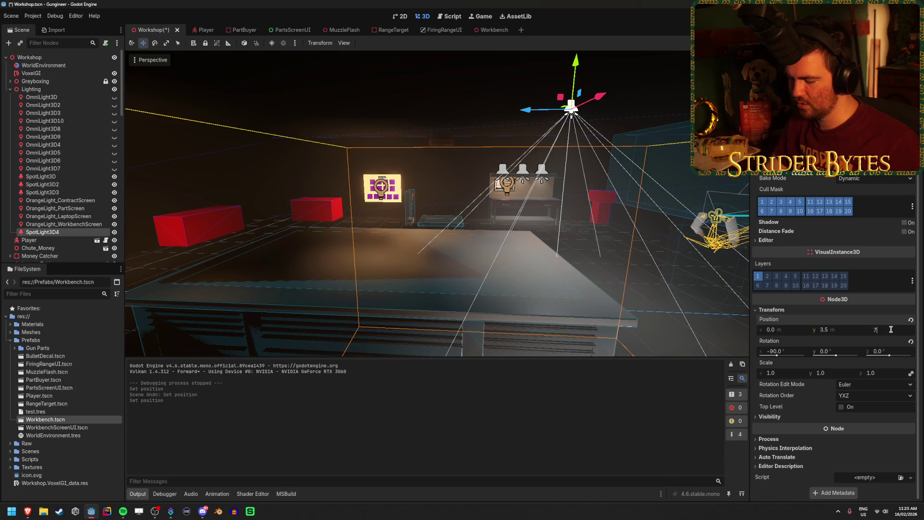
{"action": "type", "text": ".5"}
{"action": "key", "text": "Return"}
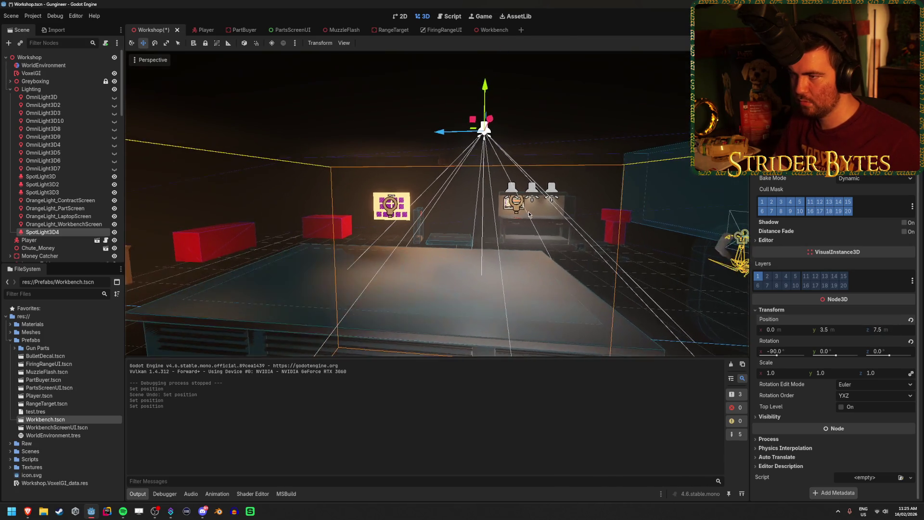
{"action": "key", "text": "ctrl+d"}
Step: Slide SpotLight3D5 along the bench to Position z 10.5
{"action": "left_click_drag", "start_coordinate": [443, 136], "coordinate": [309, 139]}
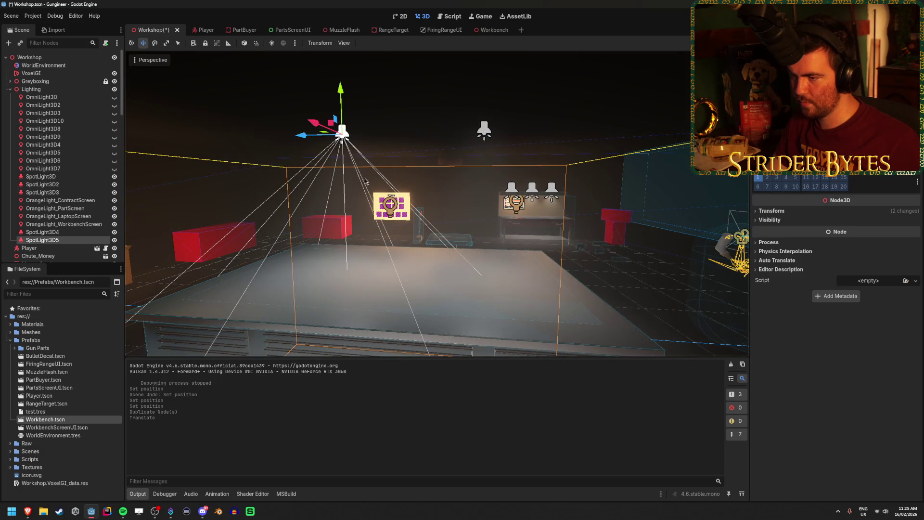
{"action": "key", "text": "f"}
{"action": "left_click", "coordinate": [804, 211]}
{"action": "left_click_drag", "start_coordinate": [663, 245], "coordinate": [540, 266]}
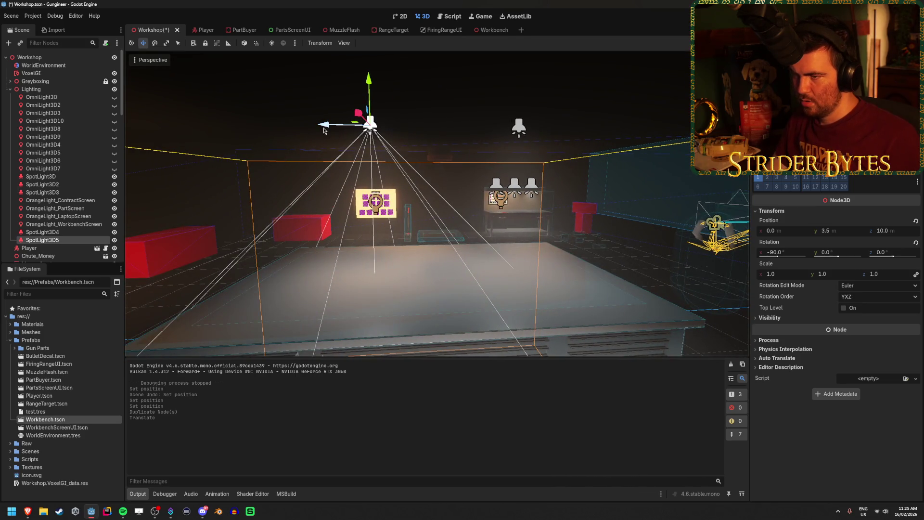
{"action": "mouse_move", "coordinate": [325, 126]}
{"action": "left_mouse_down"}
{"action": "mouse_move", "coordinate": [308, 128]}
{"action": "mouse_move", "coordinate": [337, 144]}
{"action": "mouse_move", "coordinate": [386, 145]}
{"action": "mouse_move", "coordinate": [440, 282]}
{"action": "left_mouse_up"}
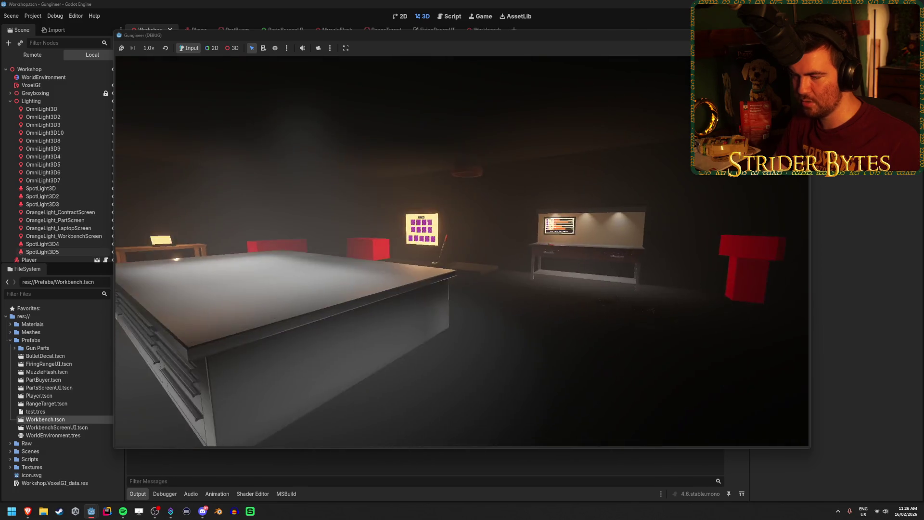
Step: Stop the test game and return to the Workshop editor
{"action": "key", "text": "F8"}
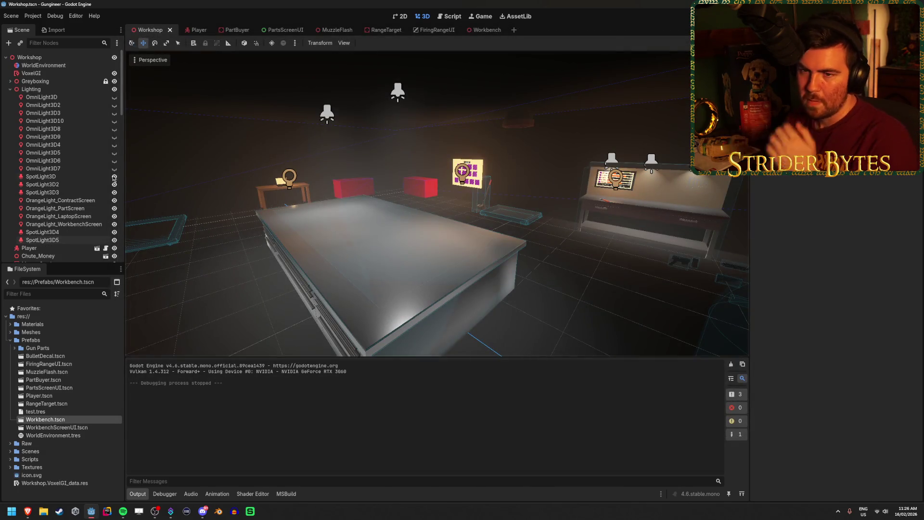
Step: Toggle the WorldEnvironment's volumetric fog off and back on
{"action": "left_click", "coordinate": [64, 66]}
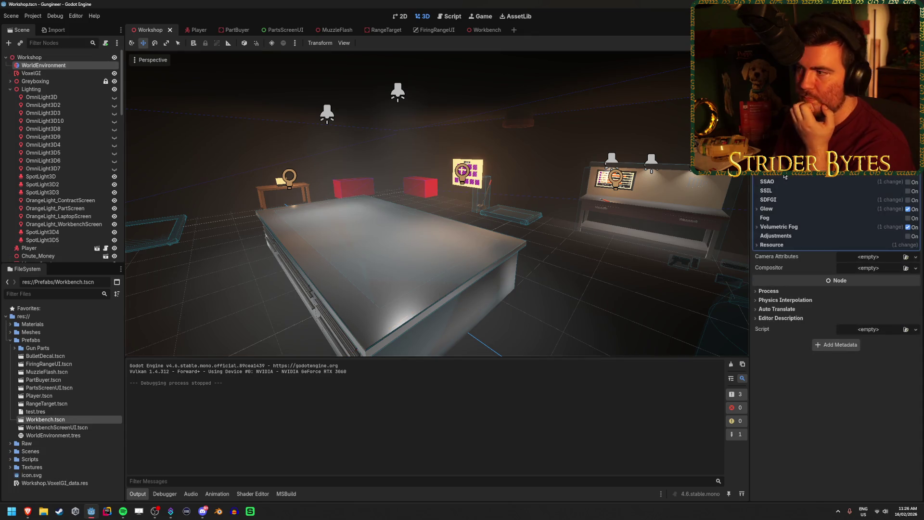
{"action": "left_click", "coordinate": [776, 226]}
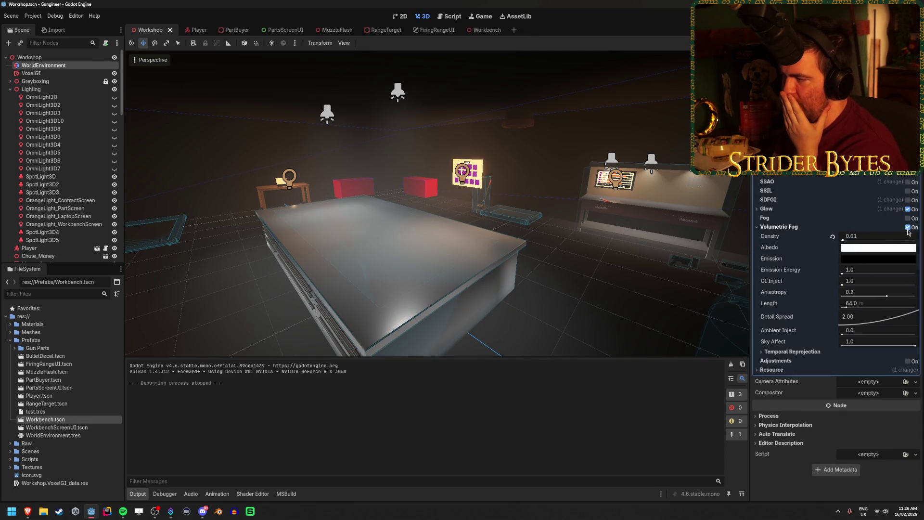
{"action": "left_click", "coordinate": [908, 228]}
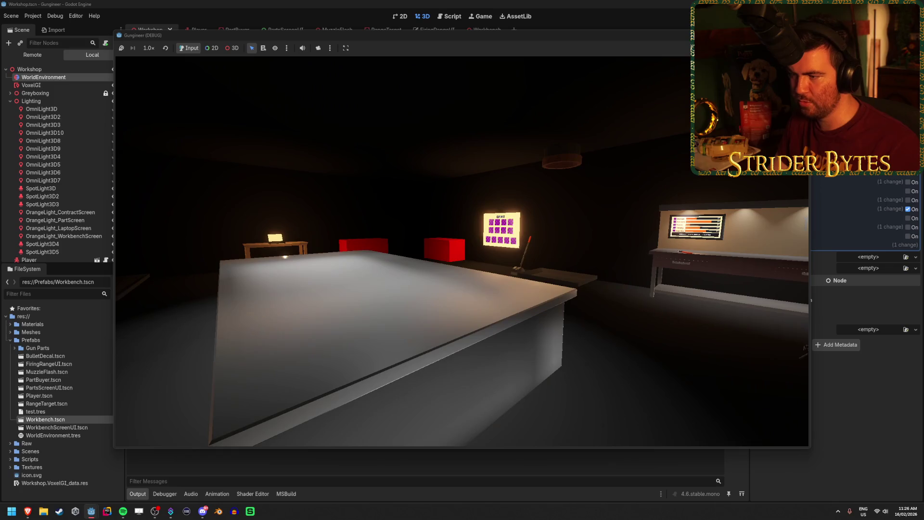
{"action": "key", "text": "Escape"}
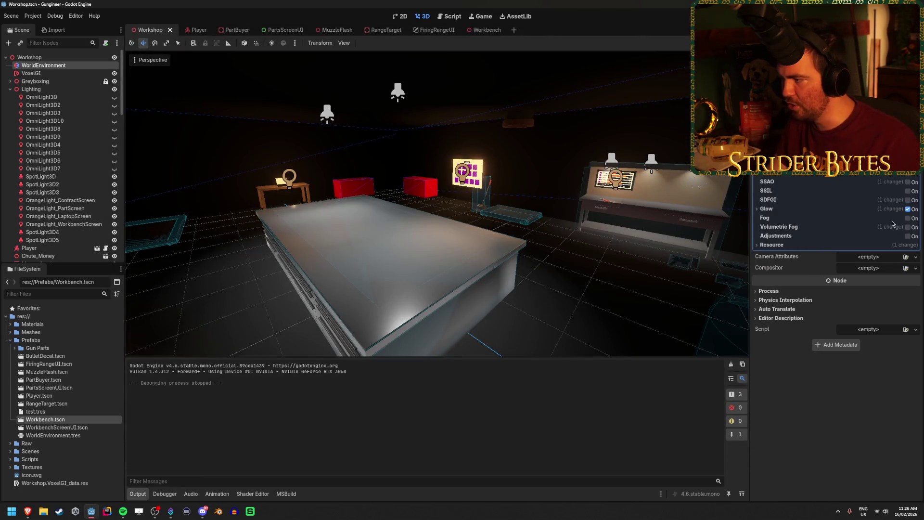
{"action": "left_click", "coordinate": [909, 227]}
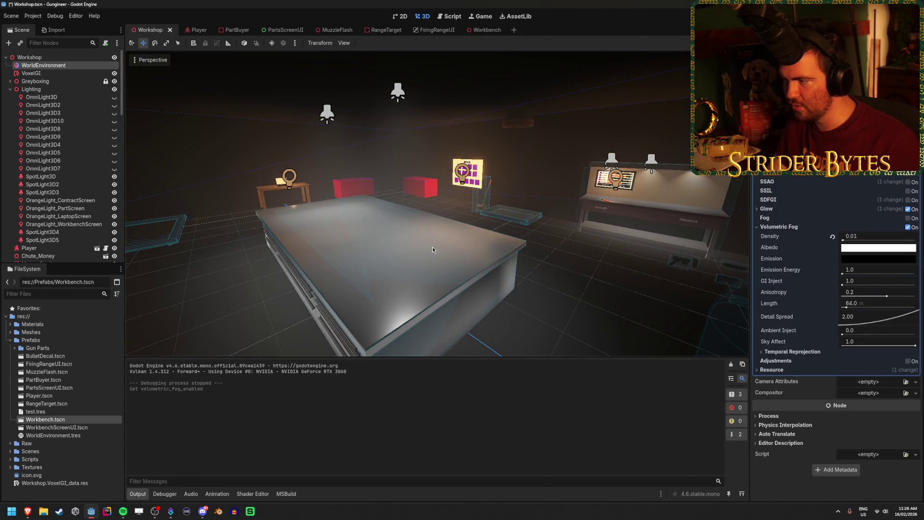
{"action": "left_click_drag", "start_coordinate": [565, 222], "coordinate": [463, 224]}
Step: Set volumetric fog Density to 0.005, leaving Length unchanged, and save the scene
{"action": "left_click_drag", "start_coordinate": [852, 303], "coordinate": [855, 303]}
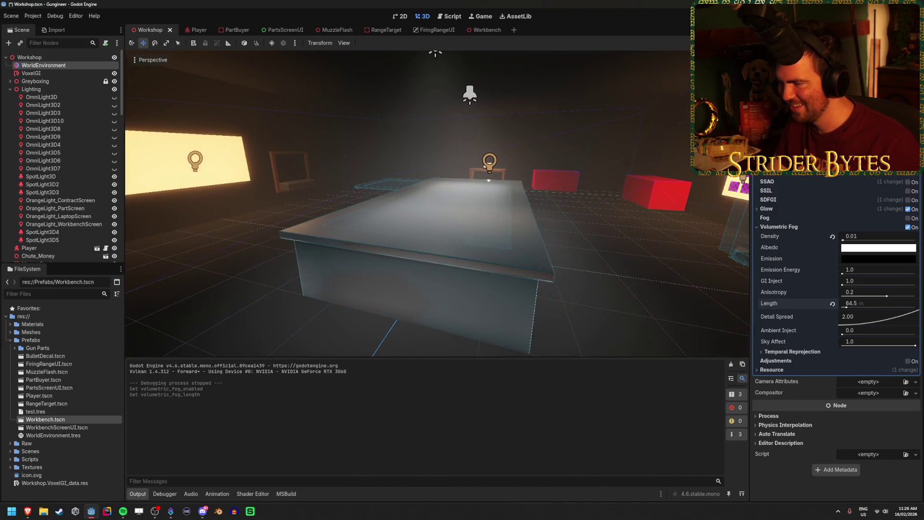
{"action": "key", "text": "ctrl+z"}
{"action": "left_click_drag", "start_coordinate": [848, 237], "coordinate": [873, 238]}
{"action": "key", "text": "ctrl+z"}
{"action": "left_click", "coordinate": [881, 236]}
{"action": "type", "text": "."}
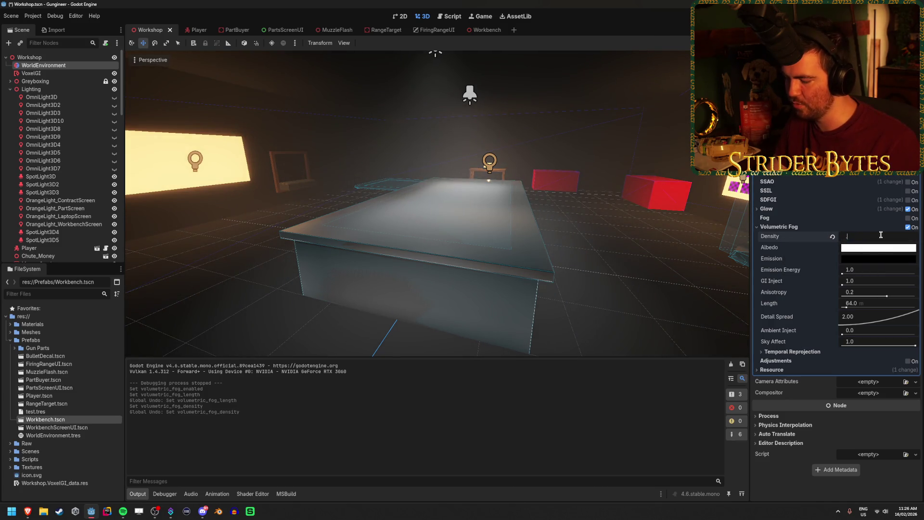
{"action": "key", "text": "Return"}
{"action": "key", "text": "ctrl+s"}
Step: Try higher fog emission energy and GI Inject values, then undo both
{"action": "left_click_drag", "start_coordinate": [845, 271], "coordinate": [867, 271]}
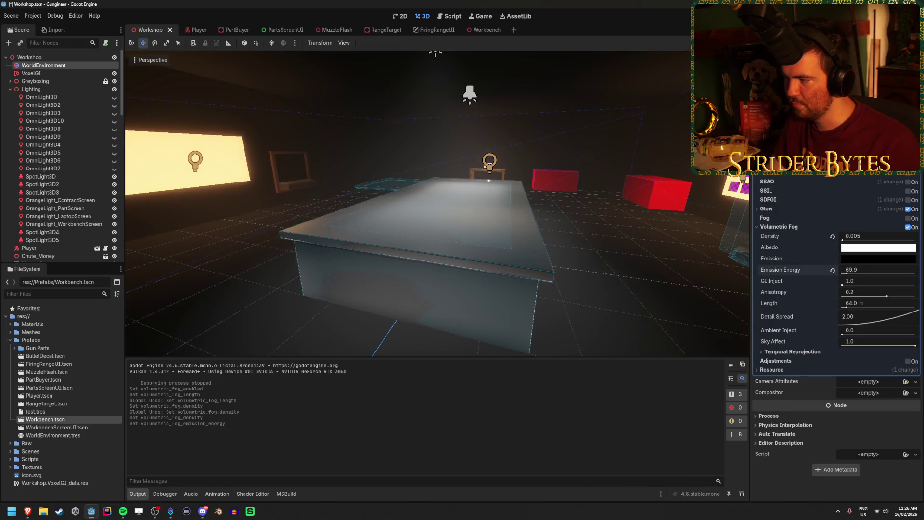
{"action": "key", "text": "ctrl+z"}
{"action": "mouse_move", "coordinate": [853, 287]}
{"action": "left_mouse_down"}
{"action": "mouse_move", "coordinate": [881, 288]}
{"action": "mouse_move", "coordinate": [843, 288]}
{"action": "left_mouse_up"}
{"action": "key", "text": "ctrl+z"}
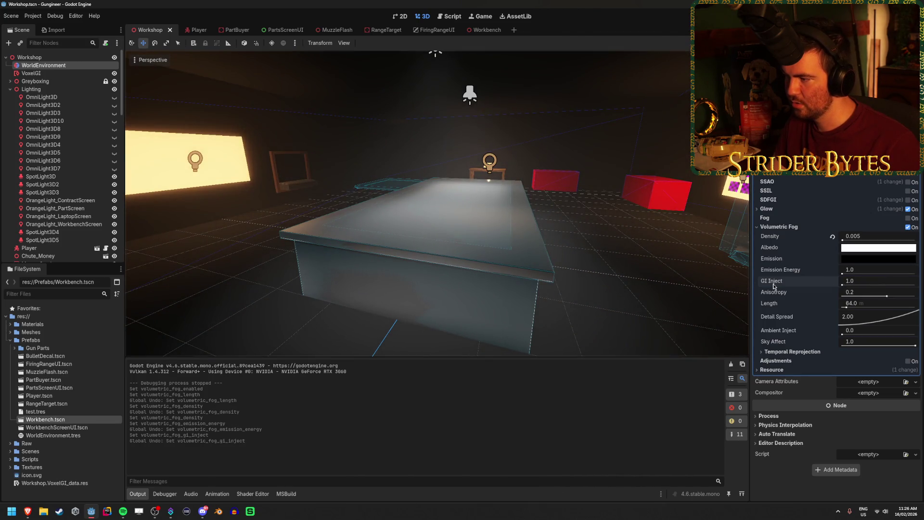
{"action": "mouse_move", "coordinate": [777, 282]}
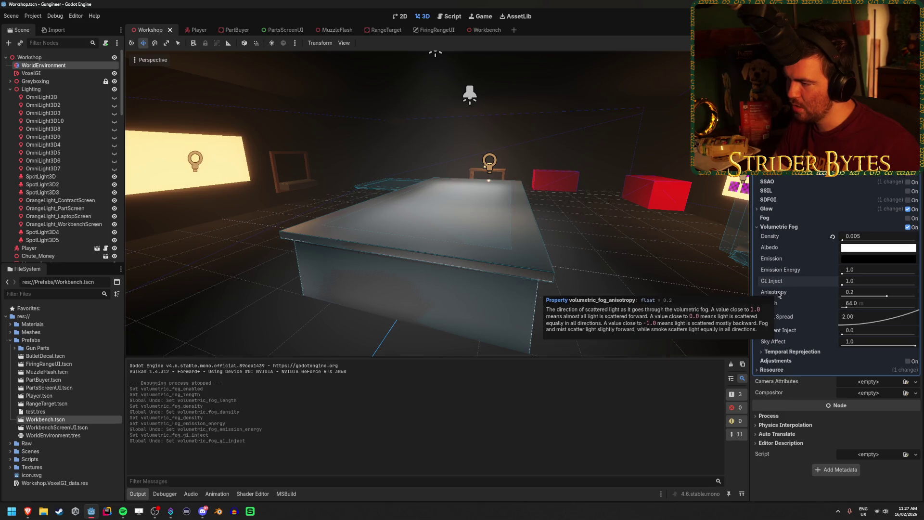
Step: Keep fog Anisotropy at 0.2 and set Sky Affect to 0.0
{"action": "mouse_move", "coordinate": [887, 296]}
{"action": "left_mouse_down"}
{"action": "mouse_move", "coordinate": [846, 296]}
{"action": "mouse_move", "coordinate": [912, 296]}
{"action": "mouse_move", "coordinate": [846, 296]}
{"action": "left_mouse_up"}
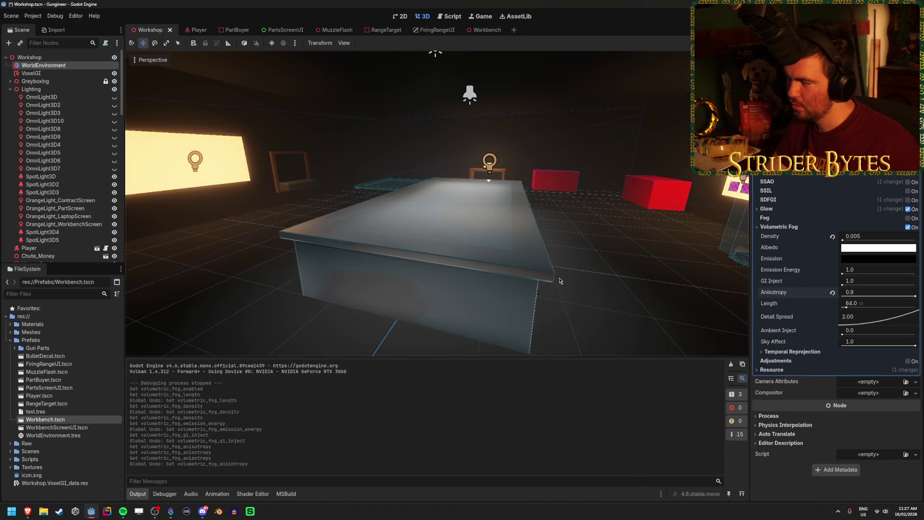
{"action": "key", "text": "ctrl+z"}
{"action": "key", "text": "ctrl+z"}
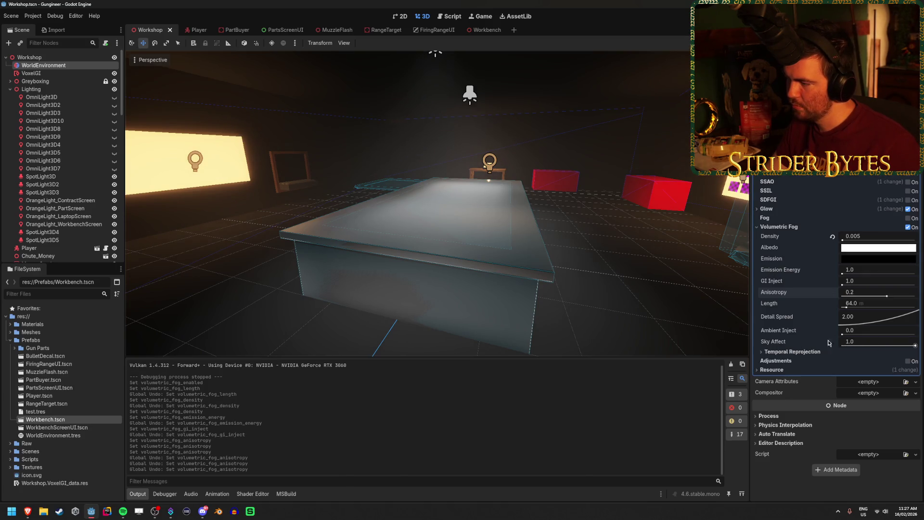
{"action": "mouse_move", "coordinate": [776, 344]}
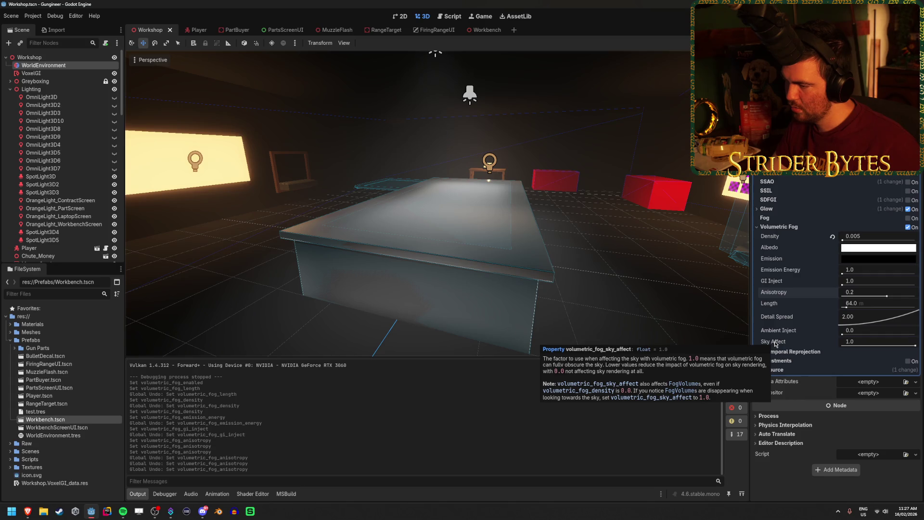
{"action": "left_click", "coordinate": [868, 343]}
{"action": "type", "text": "0"}
{"action": "key", "text": "Return"}
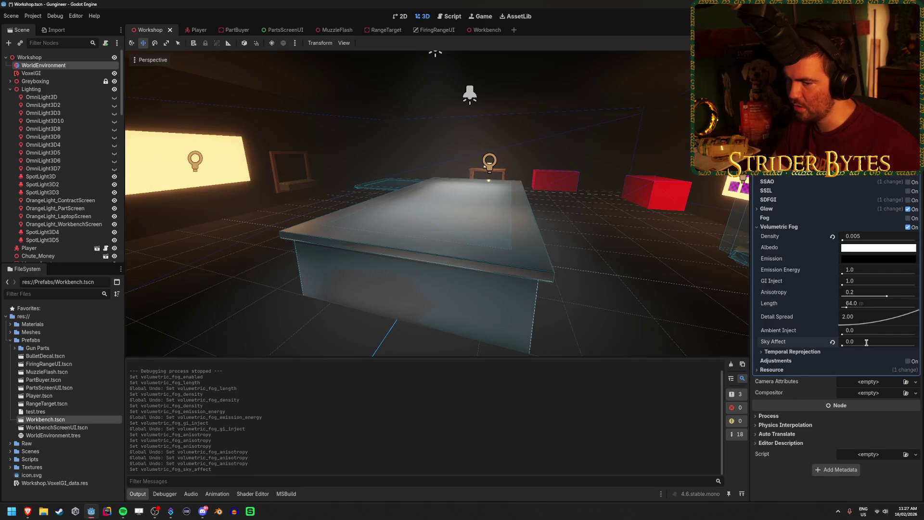
Step: Frame the workbench and run the project to test the foggy lighting
{"action": "mouse_move", "coordinate": [437, 202]}
{"action": "left_mouse_down"}
{"action": "mouse_move", "coordinate": [414, 226]}
{"action": "mouse_move", "coordinate": [434, 212]}
{"action": "mouse_move", "coordinate": [426, 219]}
{"action": "left_mouse_up"}
{"action": "left_click_drag", "start_coordinate": [567, 283], "coordinate": [595, 287]}
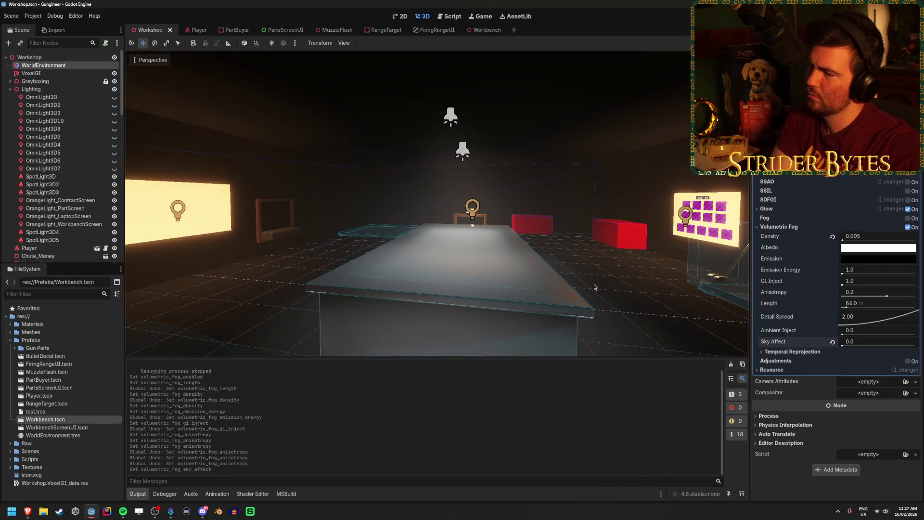
{"action": "key", "text": "F5"}
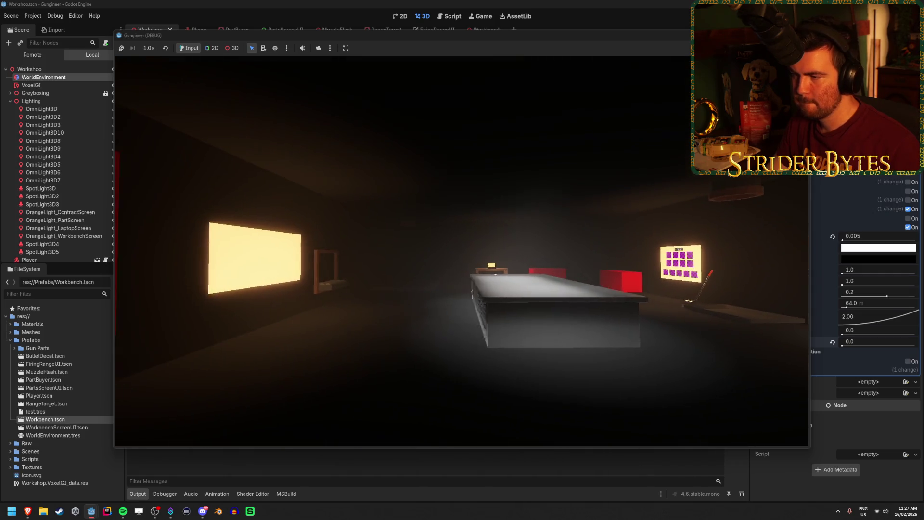
Step: Walk forward and back along the workbench in the running game, then stop the test with F8
{"action": "key", "text": "w"}
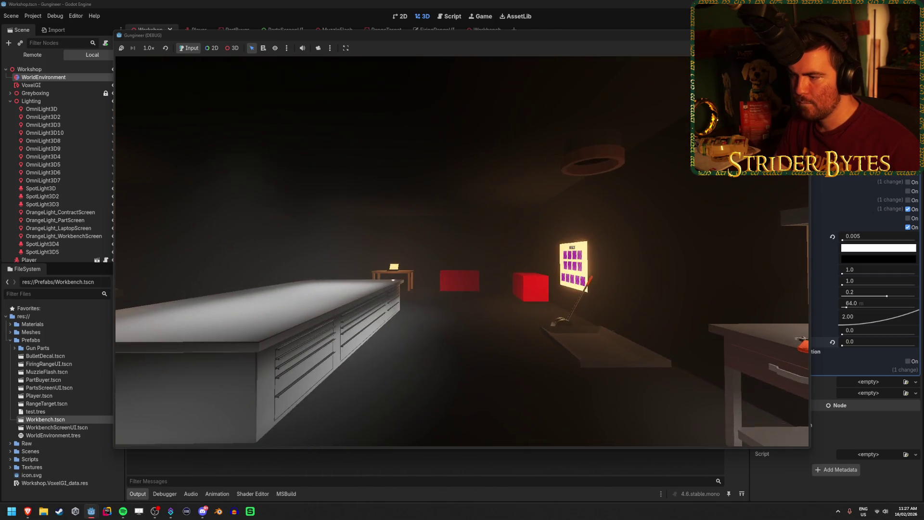
{"action": "key", "text": "w"}
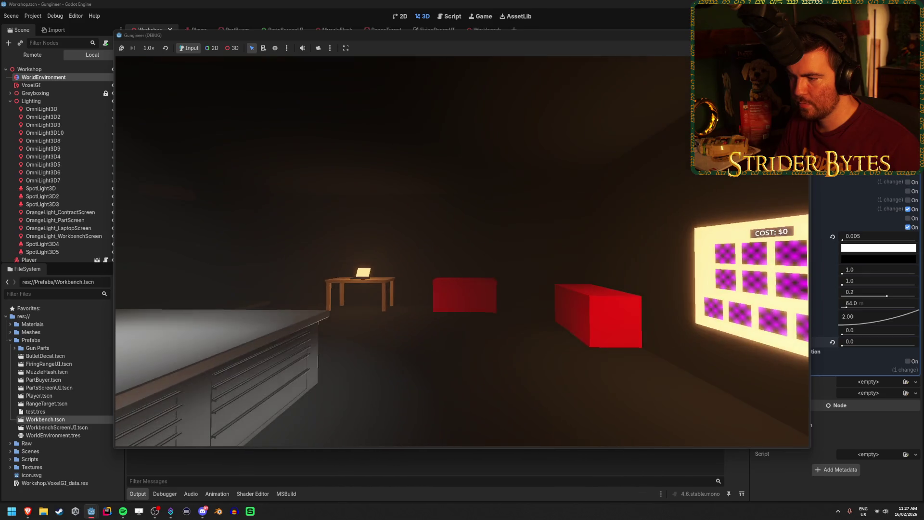
{"action": "key", "text": "s"}
{"action": "key", "text": "s"}
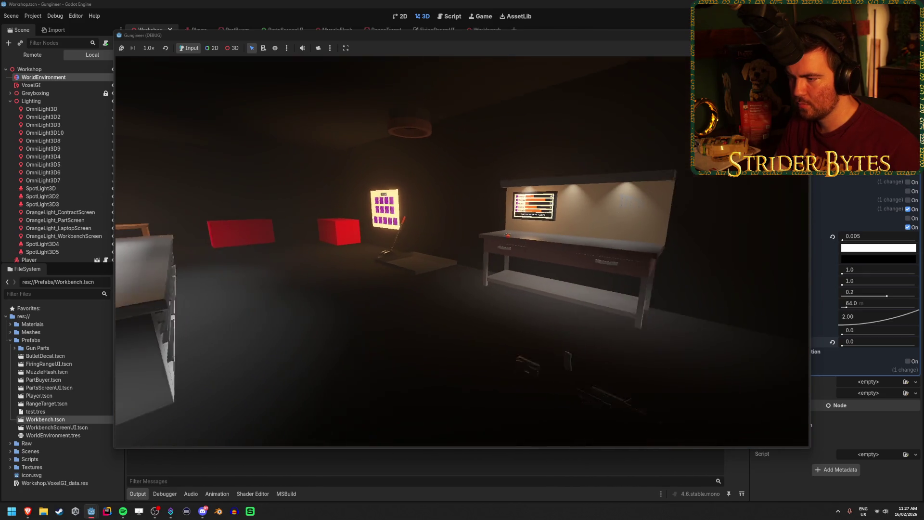
{"action": "key", "text": "F8"}
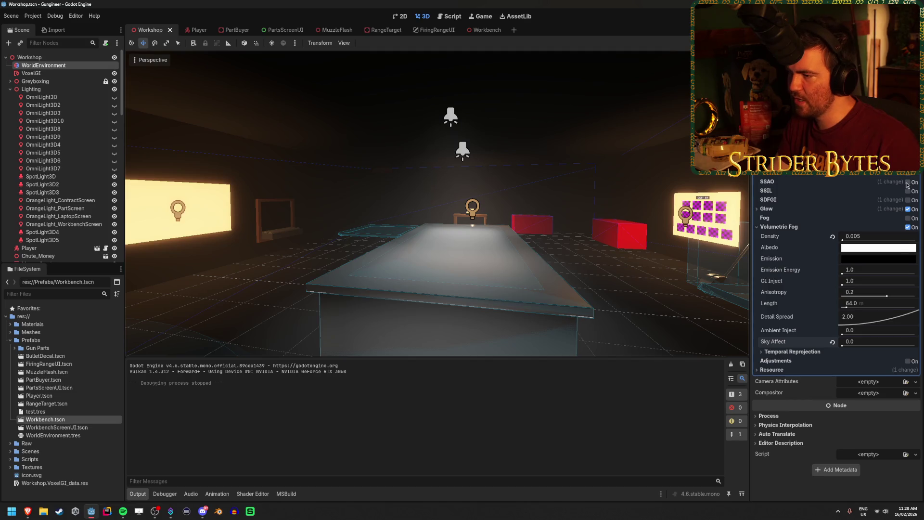
Step: Turn on SSAO in the WorldEnvironment and reset its Radius to the 1.0 default
{"action": "mouse_move", "coordinate": [376, 248]}
{"action": "left_mouse_down"}
{"action": "mouse_move", "coordinate": [337, 248]}
{"action": "mouse_move", "coordinate": [376, 248]}
{"action": "left_mouse_up"}
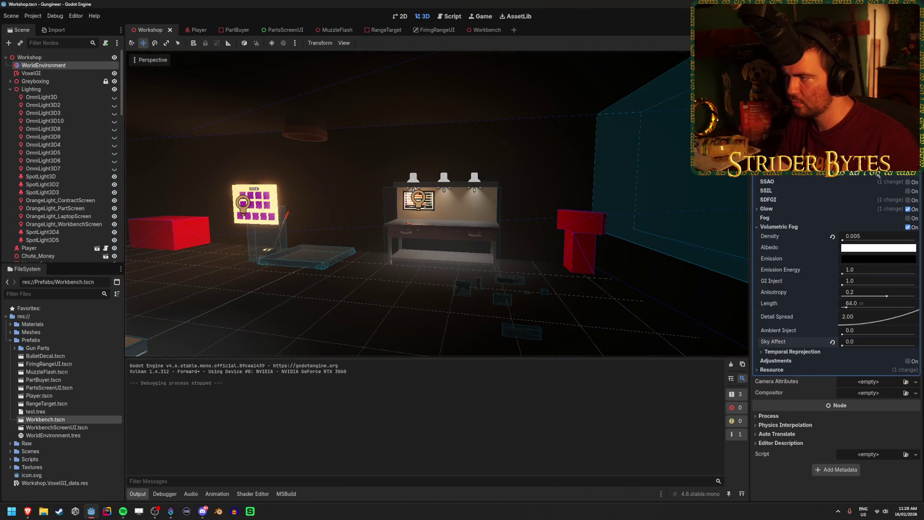
{"action": "left_click", "coordinate": [908, 182]}
{"action": "left_click", "coordinate": [908, 182]}
{"action": "left_click", "coordinate": [908, 182]}
{"action": "left_click", "coordinate": [908, 182]}
{"action": "left_click", "coordinate": [908, 182]}
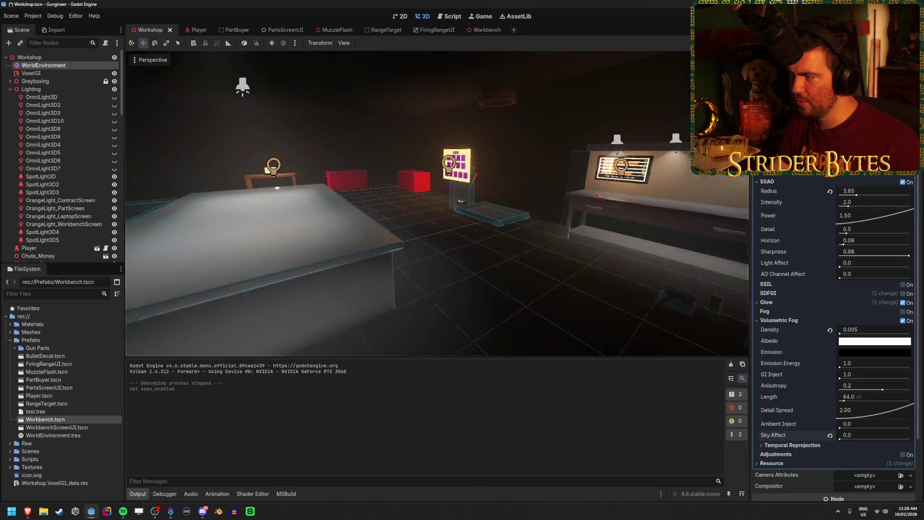
{"action": "mouse_move", "coordinate": [860, 194]}
{"action": "left_mouse_down"}
{"action": "mouse_move", "coordinate": [918, 195]}
{"action": "mouse_move", "coordinate": [841, 195]}
{"action": "mouse_move", "coordinate": [858, 195]}
{"action": "left_mouse_up"}
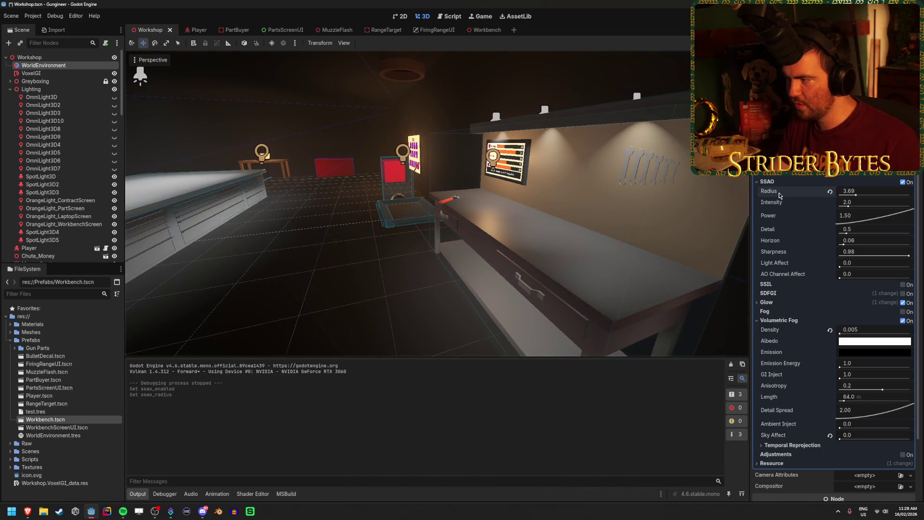
{"action": "left_click", "coordinate": [831, 192]}
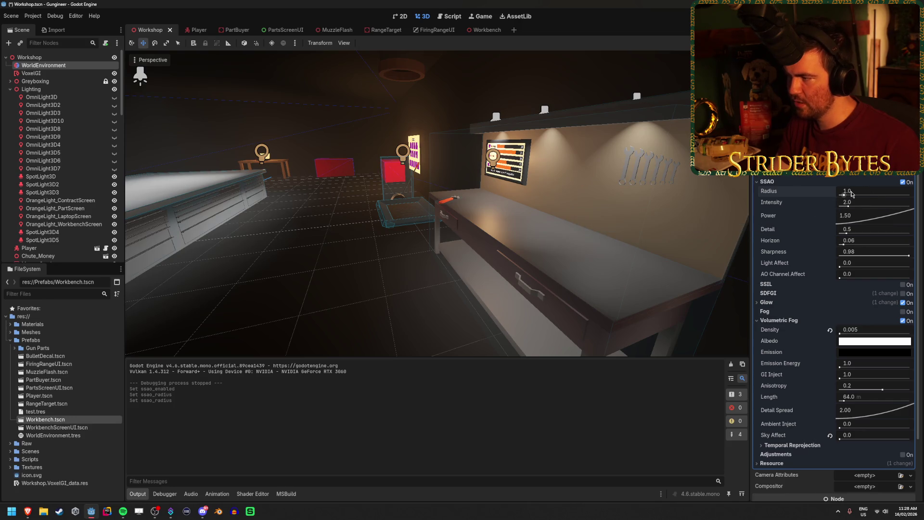
Step: Settle SSAO Intensity at 2.0 after testing, compare SSAO off and on, then select the spotlights
{"action": "left_click_drag", "start_coordinate": [850, 206], "coordinate": [914, 206]}
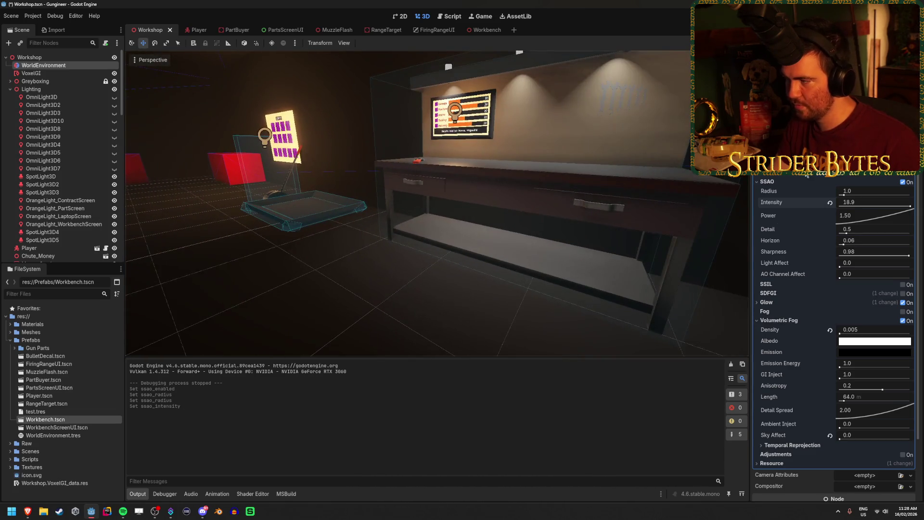
{"action": "left_click_drag", "start_coordinate": [878, 206], "coordinate": [858, 206]}
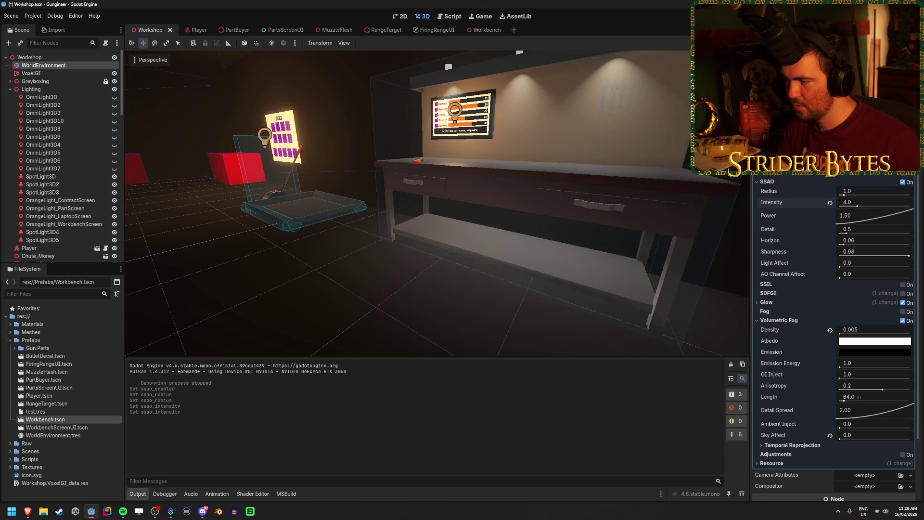
{"action": "left_click", "coordinate": [830, 203]}
{"action": "key", "text": "ctrl+z"}
{"action": "key", "text": "ctrl+z"}
{"action": "left_click", "coordinate": [904, 182]}
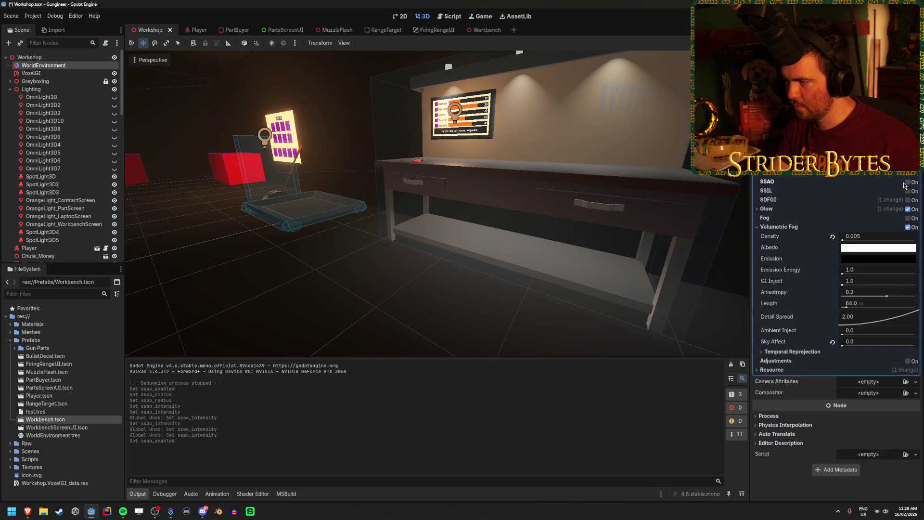
{"action": "left_click", "coordinate": [909, 183]}
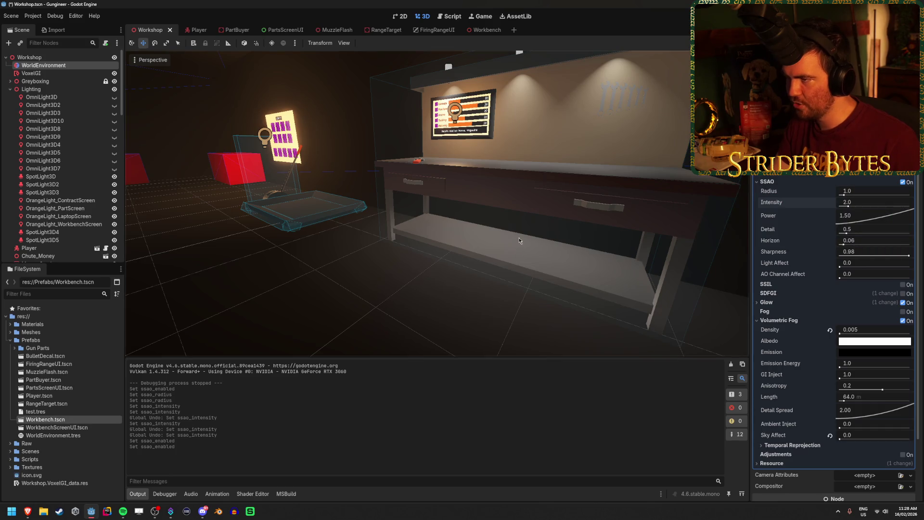
{"action": "left_click", "coordinate": [88, 177]}
{"action": "left_click", "coordinate": [48, 192], "text": "shift"}
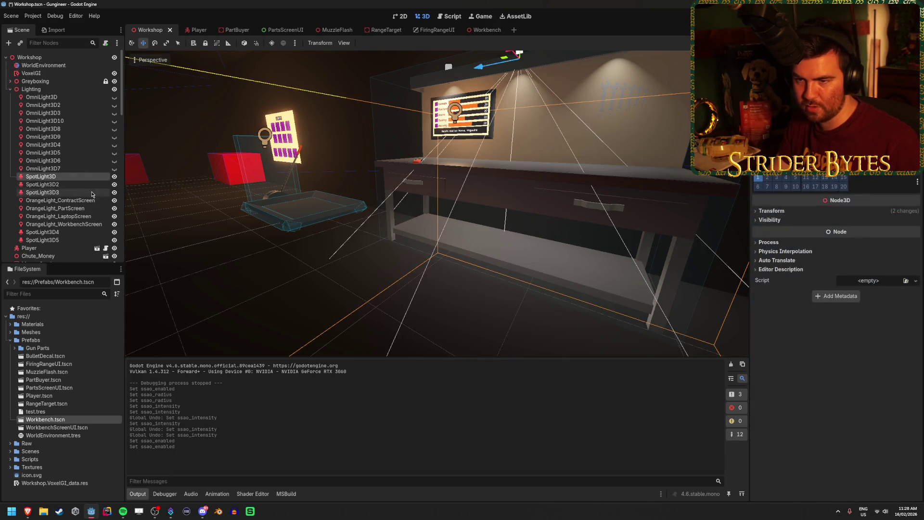
Step: Briefly hide the three selected spotlights to compare the workbench lighting, then show them again
{"action": "left_click", "coordinate": [114, 185]}
{"action": "left_click", "coordinate": [115, 180]}
{"action": "left_click", "coordinate": [115, 180]}
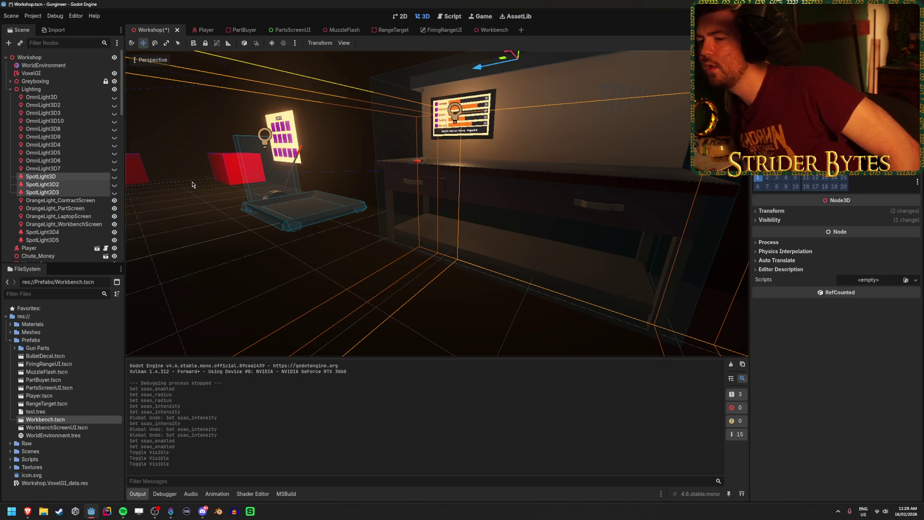
{"action": "left_click", "coordinate": [115, 180]}
{"action": "left_click", "coordinate": [115, 180]}
{"action": "left_click", "coordinate": [115, 180]}
Step: Frame the selected spotlights and fly the view along the workbench to inspect them
{"action": "key", "text": "f"}
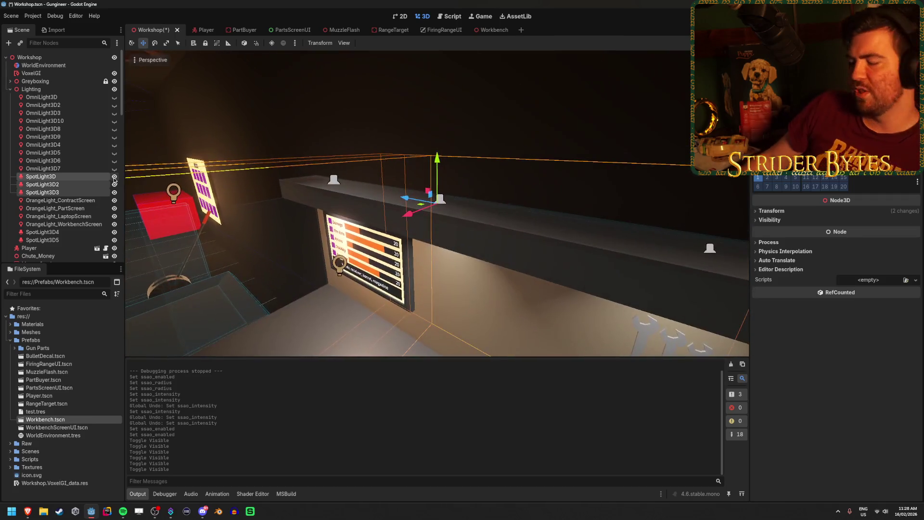
{"action": "key", "text": "s"}
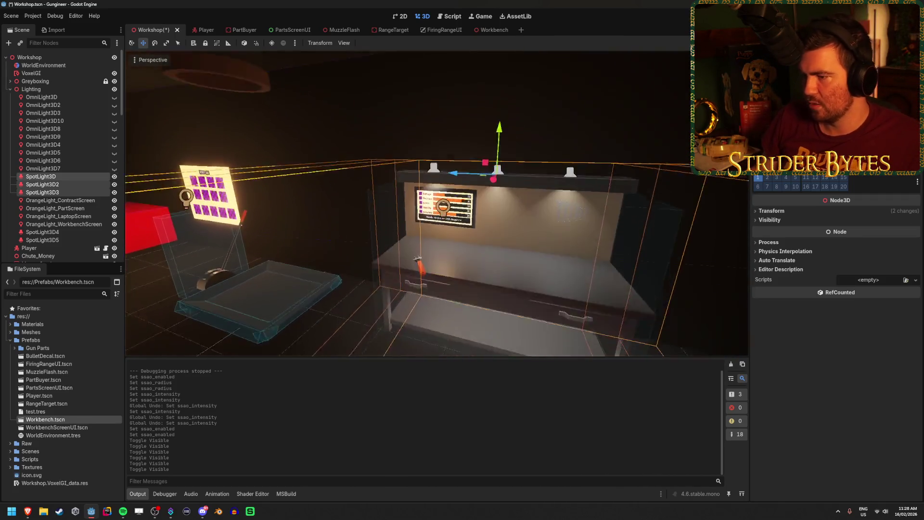
{"action": "key", "text": "w"}
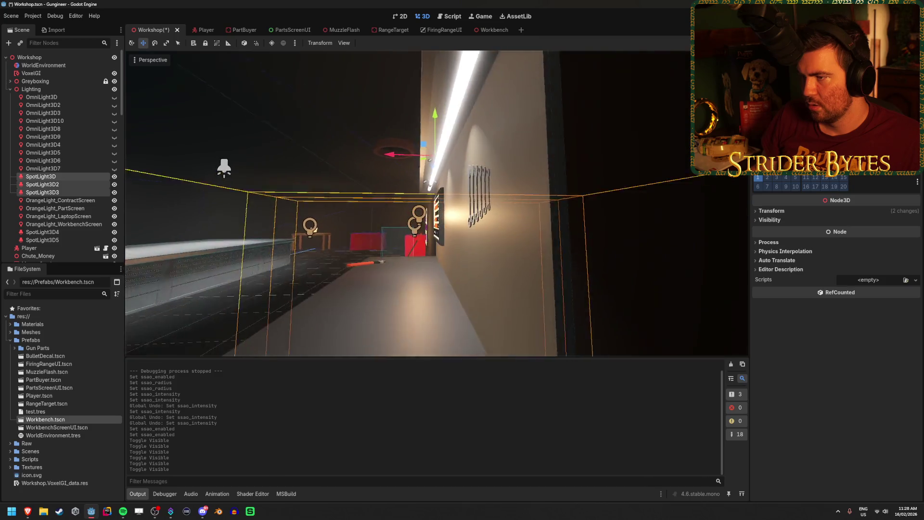
{"action": "key", "text": "s"}
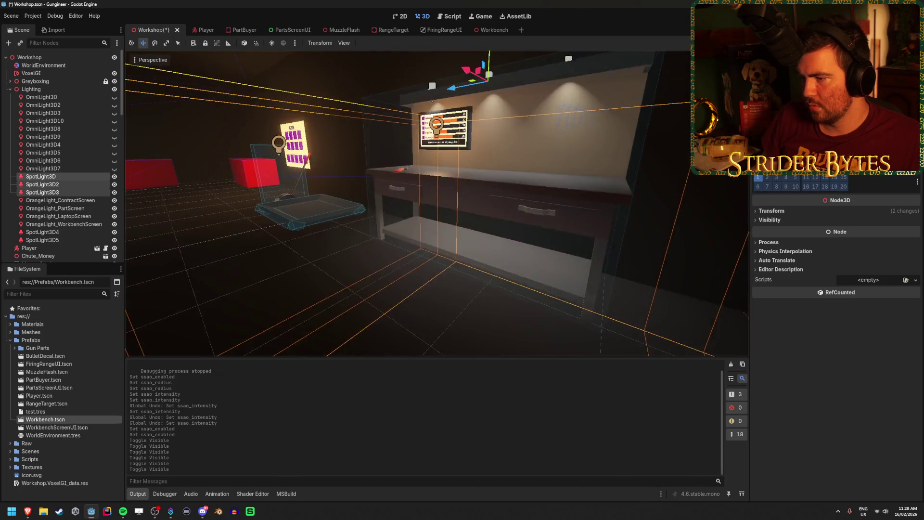
{"action": "key", "text": "w"}
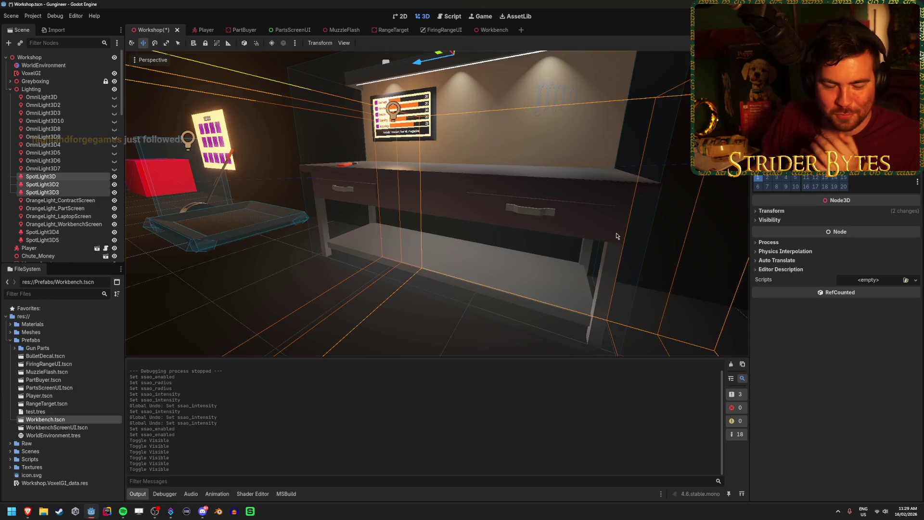
Step: Enlarge the three spotlights' Spot Range, set Light Bake Mode to Static, and save the scene
{"action": "scroll", "coordinate": [837, 265], "scroll_direction": "up", "scroll_amount": 2}
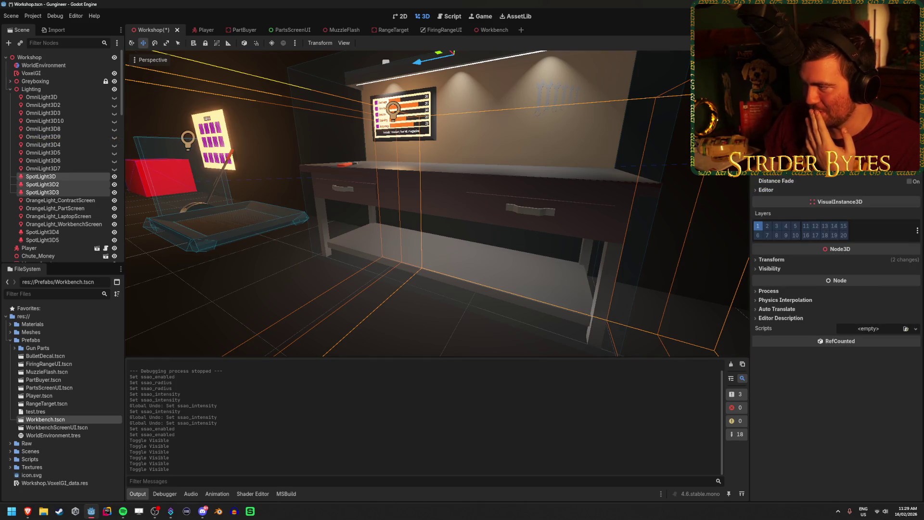
{"action": "left_click_drag", "start_coordinate": [837, 97], "coordinate": [837, 97]}
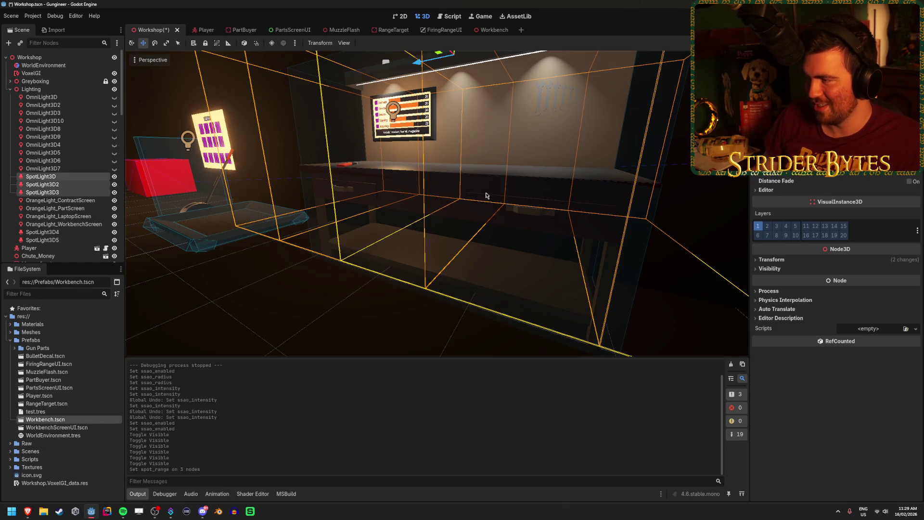
{"action": "scroll", "coordinate": [837, 289], "scroll_direction": "up", "scroll_amount": 3}
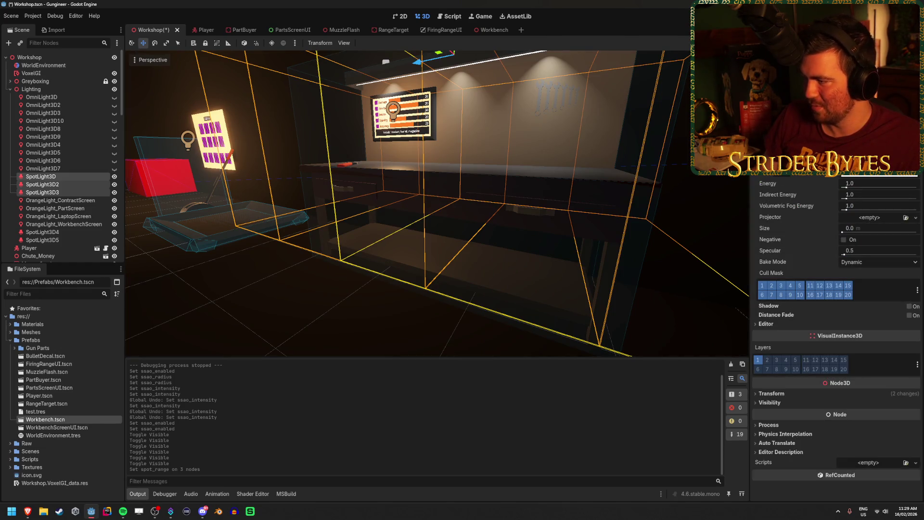
{"action": "left_click", "coordinate": [868, 264]}
{"action": "left_click", "coordinate": [862, 286]}
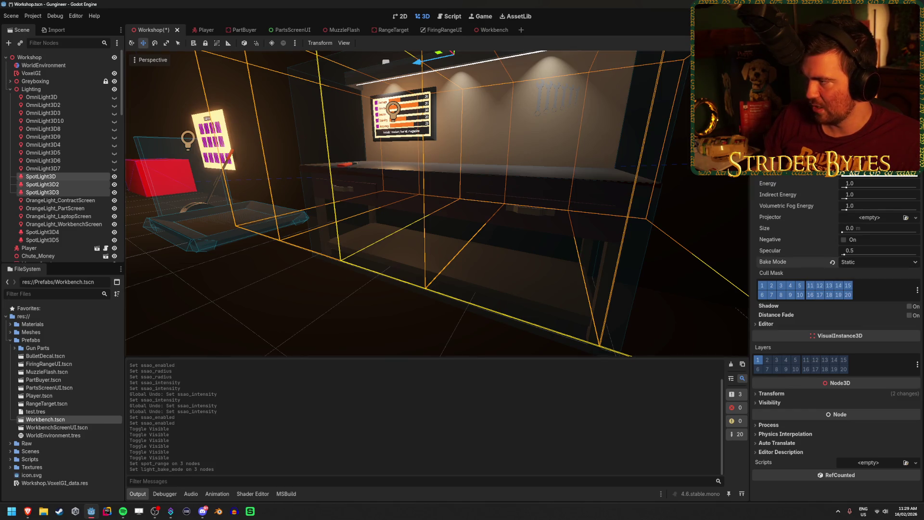
{"action": "left_click_drag", "start_coordinate": [836, 96], "coordinate": [837, 96]}
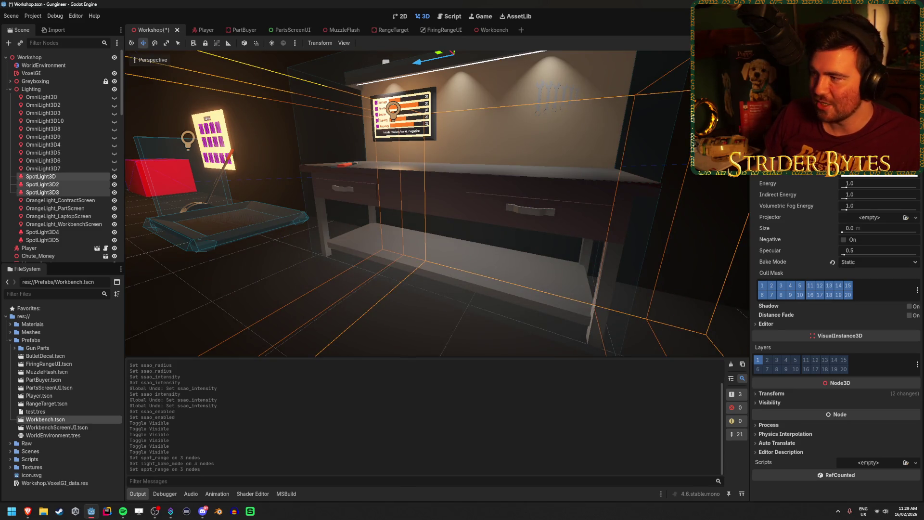
{"action": "key", "text": "ctrl+s"}
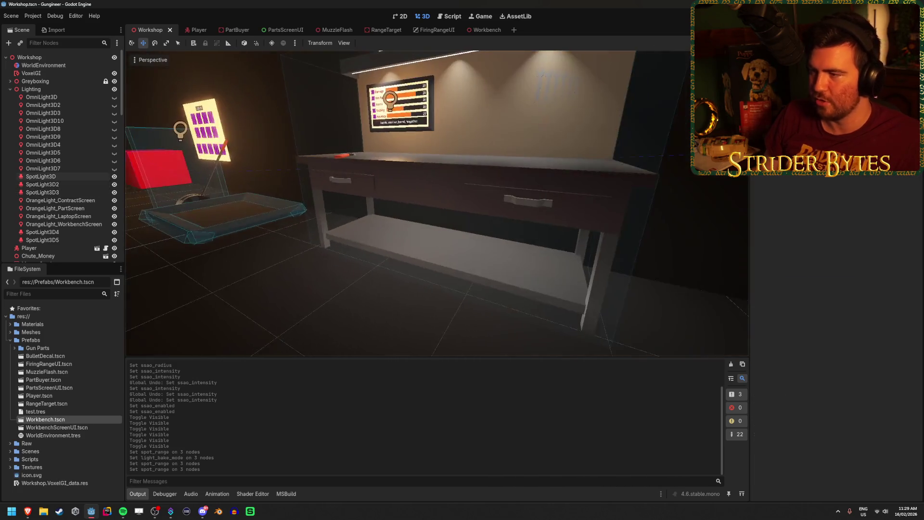
Step: Select SpotLight3D through SpotLight3D3 and move the view toward the workbench
{"action": "key", "text": "Escape"}
{"action": "left_click", "coordinate": [41, 176]}
{"action": "left_click", "coordinate": [42, 192], "text": "shift"}
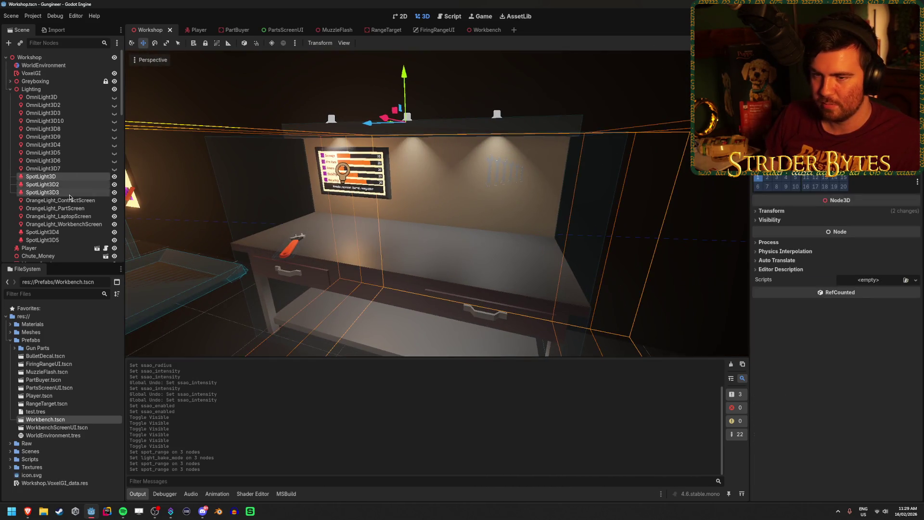
{"action": "key", "text": "a"}
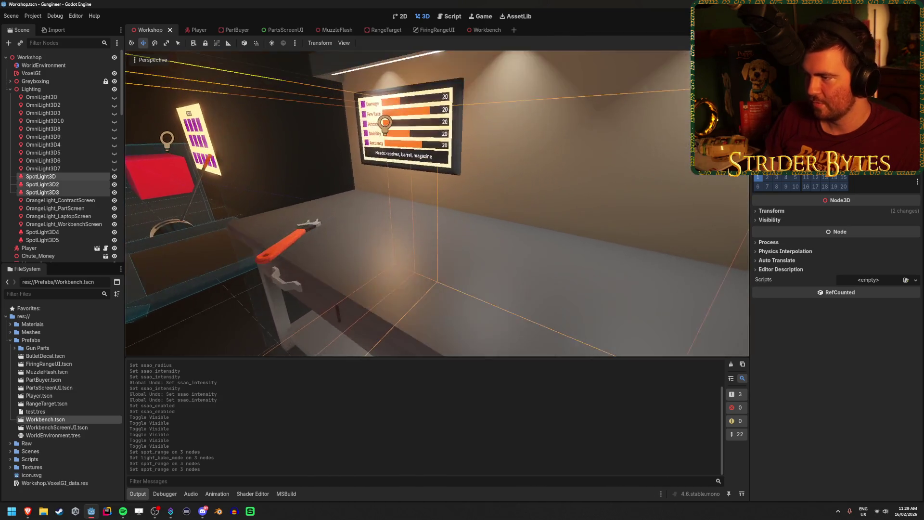
{"action": "key", "text": "d"}
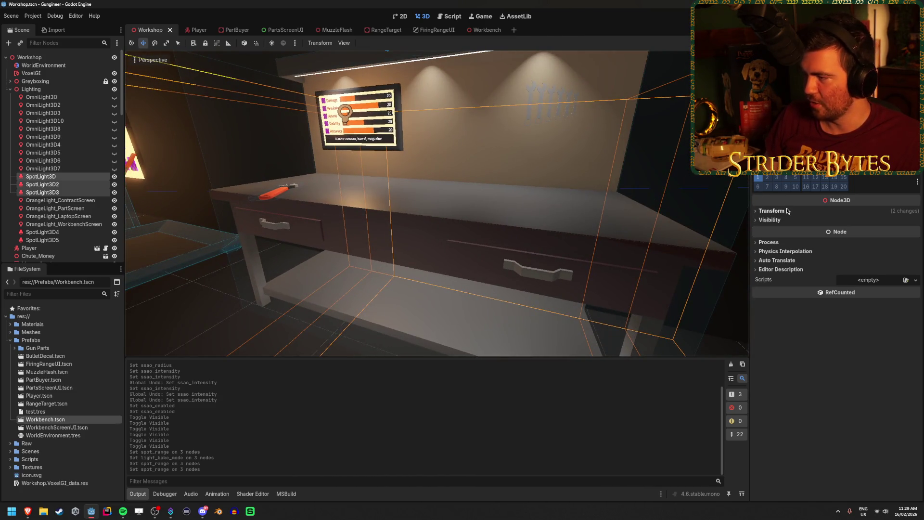
{"action": "left_click", "coordinate": [789, 211]}
{"action": "left_click", "coordinate": [795, 211]}
{"action": "left_click", "coordinate": [794, 212]}
{"action": "left_click", "coordinate": [794, 211]}
Step: Switch the three spotlights' Light Bake Mode to Dynamic and undo the accidental energy change
{"action": "scroll", "coordinate": [838, 241], "scroll_direction": "up", "scroll_amount": 1}
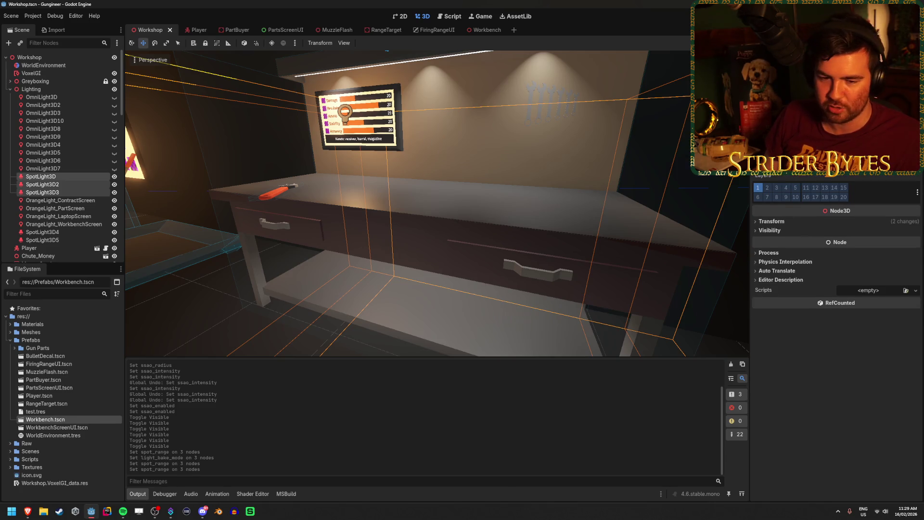
{"action": "scroll", "coordinate": [838, 250], "scroll_direction": "down", "scroll_amount": 1}
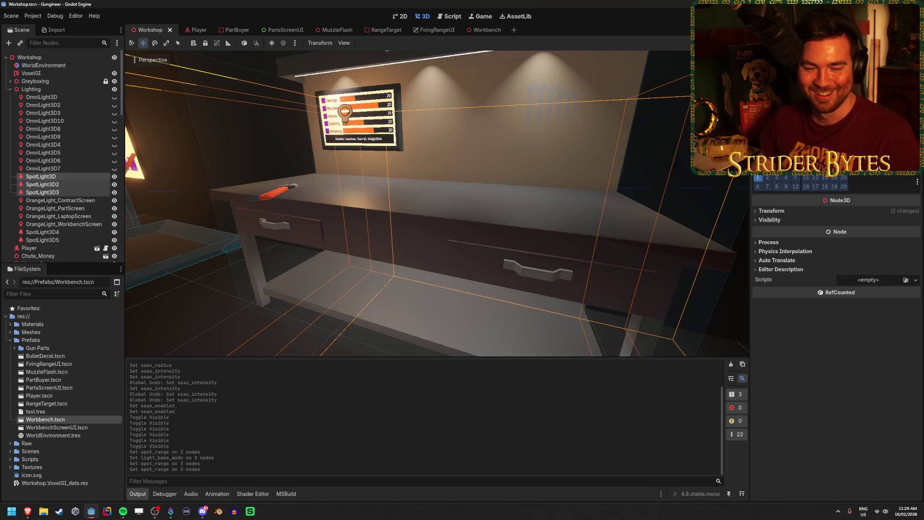
{"action": "scroll", "coordinate": [836, 270], "scroll_direction": "up", "scroll_amount": 5}
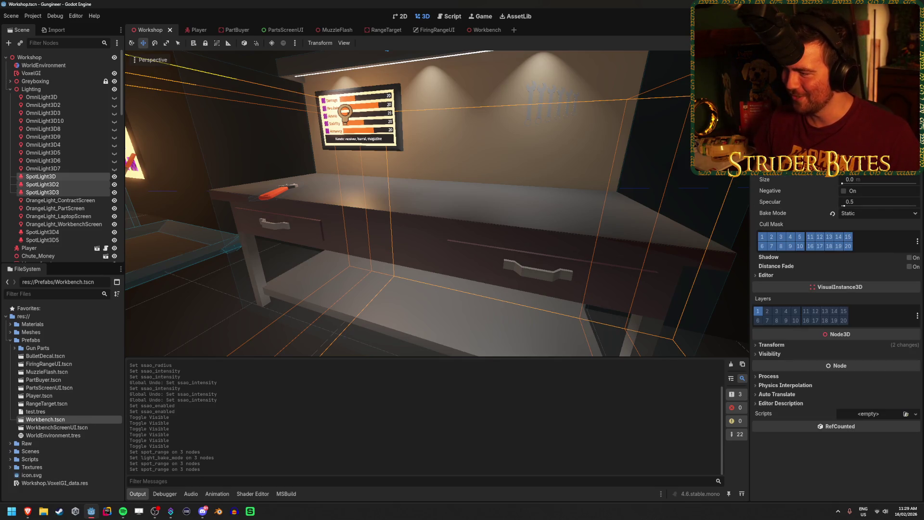
{"action": "left_click", "coordinate": [858, 213]}
{"action": "left_click", "coordinate": [860, 245]}
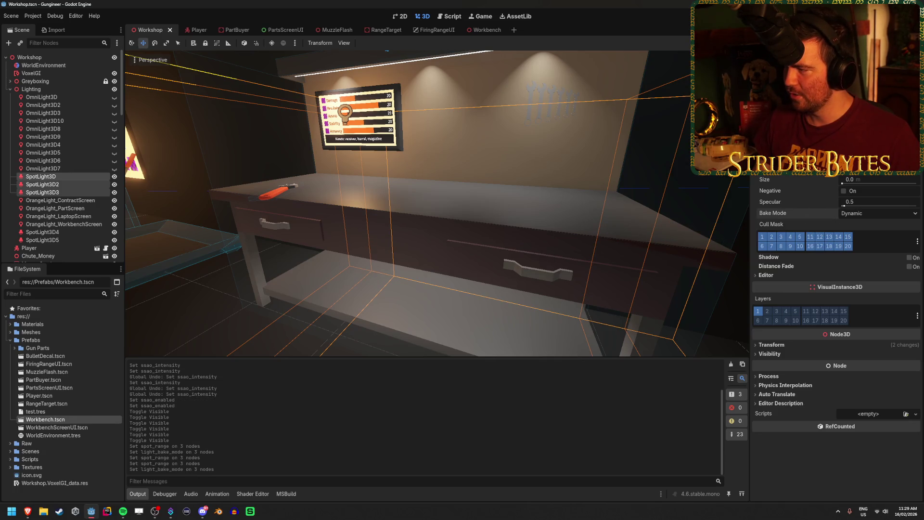
{"action": "key", "text": "ctrl+z"}
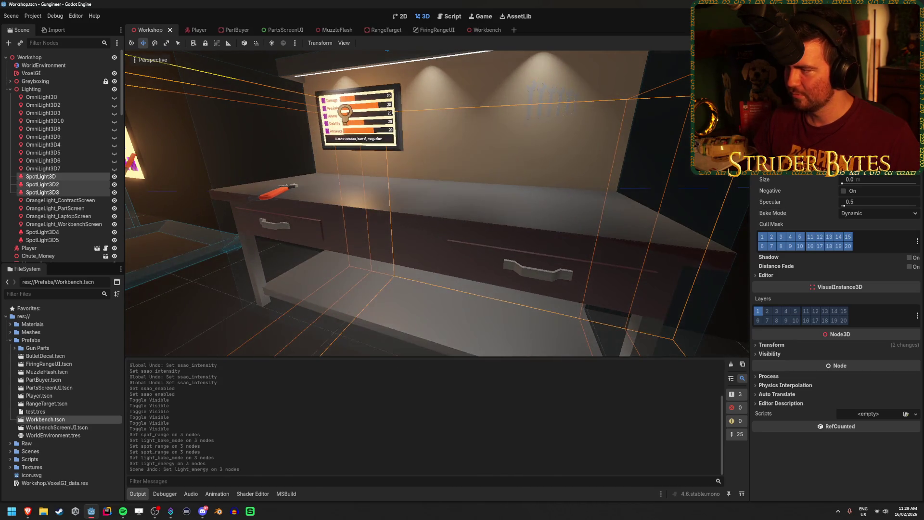
{"action": "scroll", "coordinate": [437, 204], "scroll_direction": "down", "scroll_amount": 5}
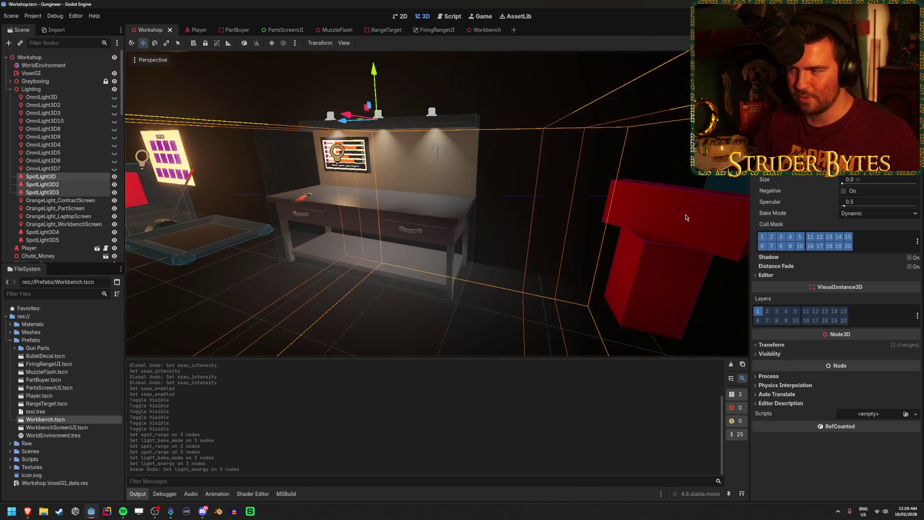
{"action": "scroll", "coordinate": [437, 203], "scroll_direction": "up", "scroll_amount": 6}
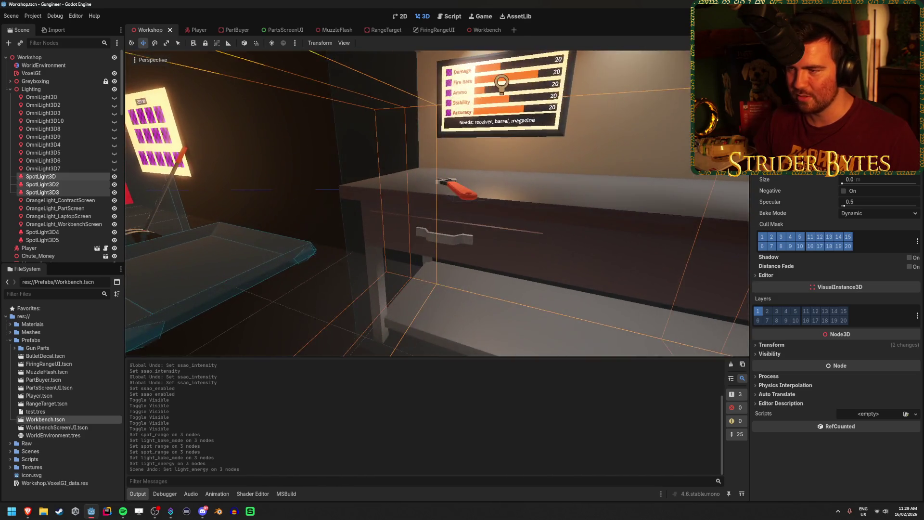
{"action": "scroll", "coordinate": [572, 169], "scroll_direction": "down", "scroll_amount": 4}
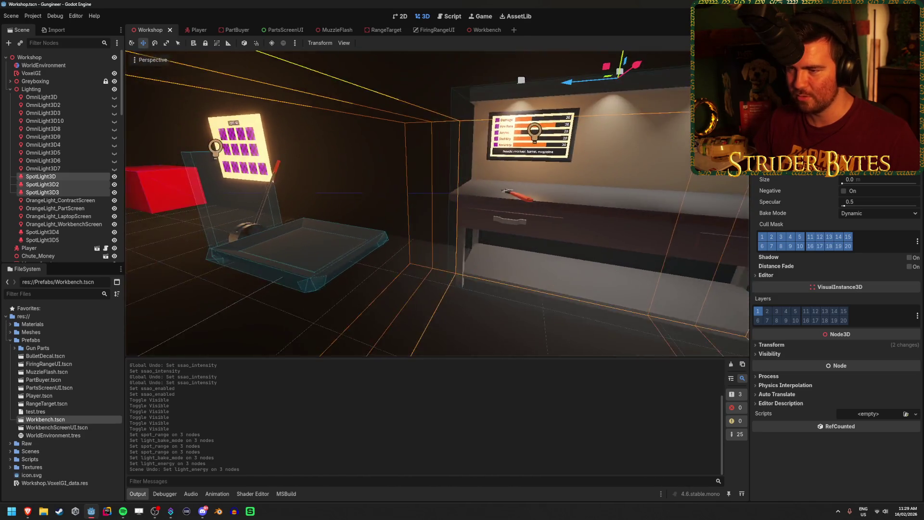
{"action": "scroll", "coordinate": [573, 169], "scroll_direction": "up", "scroll_amount": 1}
{"action": "scroll", "coordinate": [838, 145], "scroll_direction": "up", "scroll_amount": 2}
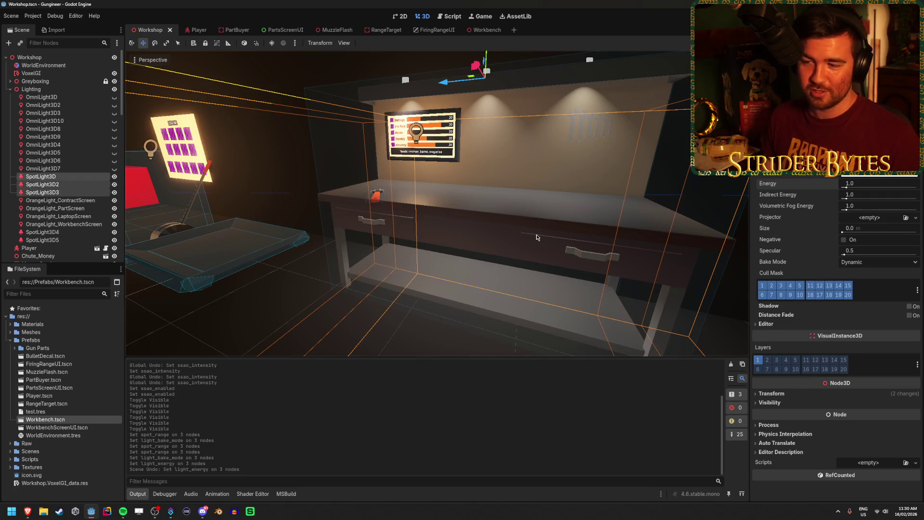
{"action": "left_click", "coordinate": [444, 208]}
{"action": "left_click", "coordinate": [87, 178]}
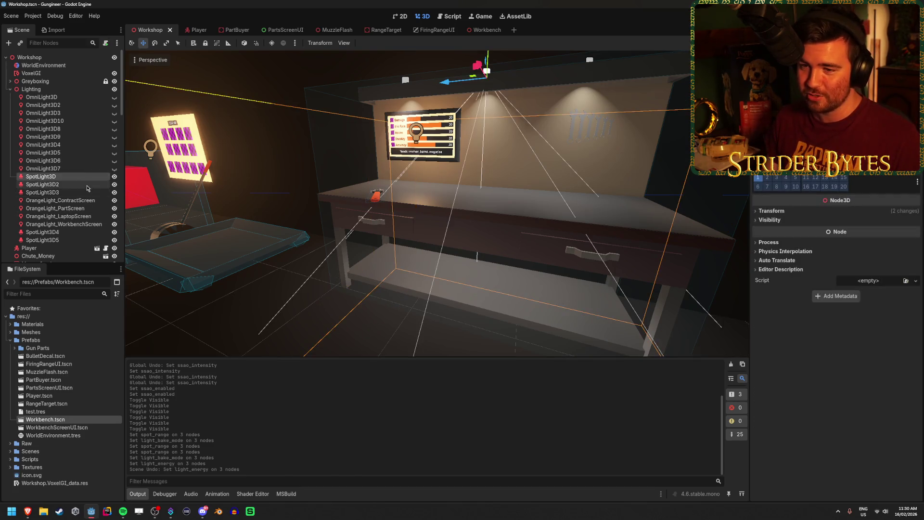
{"action": "left_click", "coordinate": [85, 193], "text": "shift"}
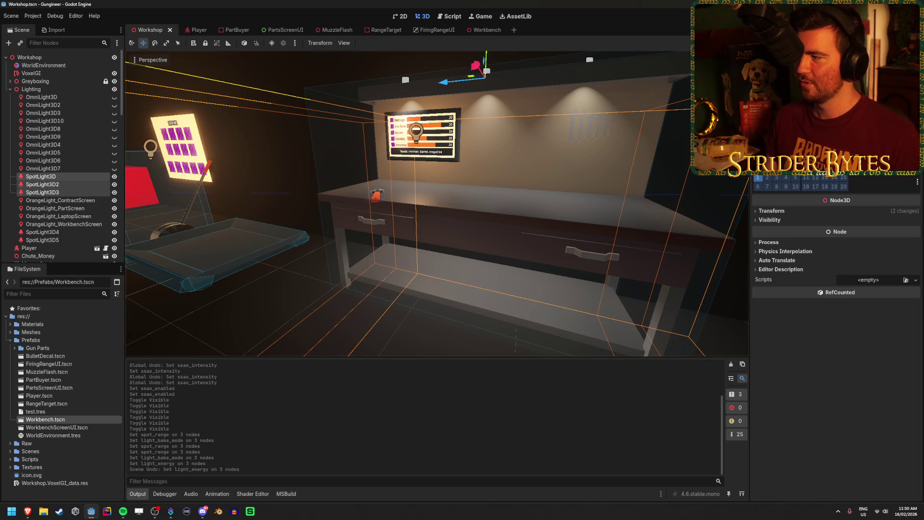
{"action": "scroll", "coordinate": [837, 260], "scroll_direction": "up", "scroll_amount": 2}
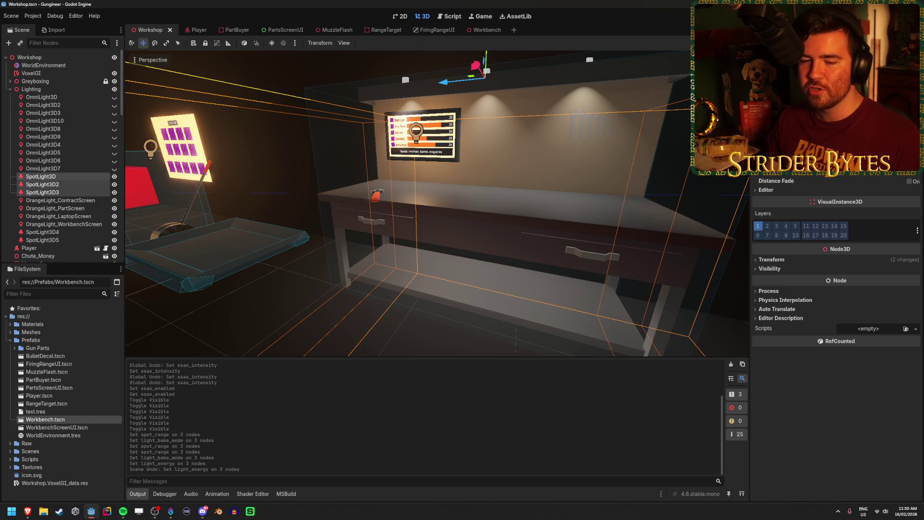
{"action": "left_click", "coordinate": [385, 260]}
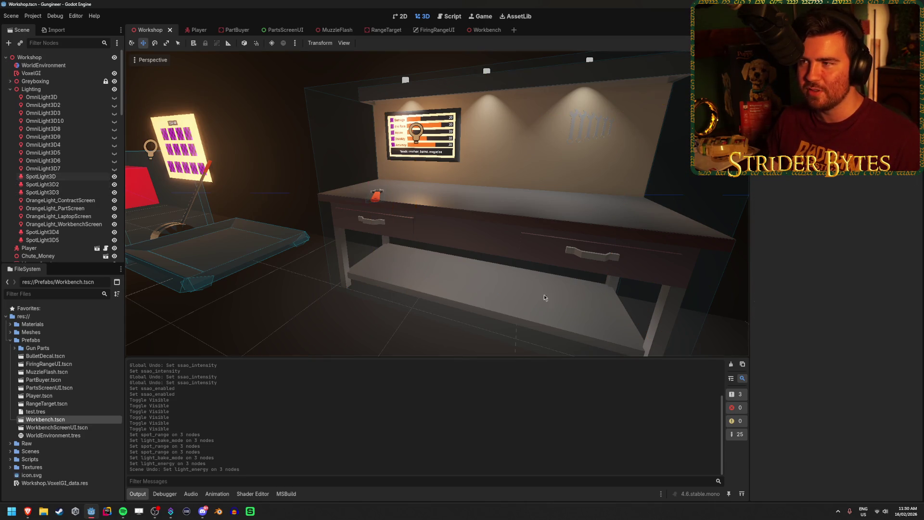
{"action": "key", "text": "F5"}
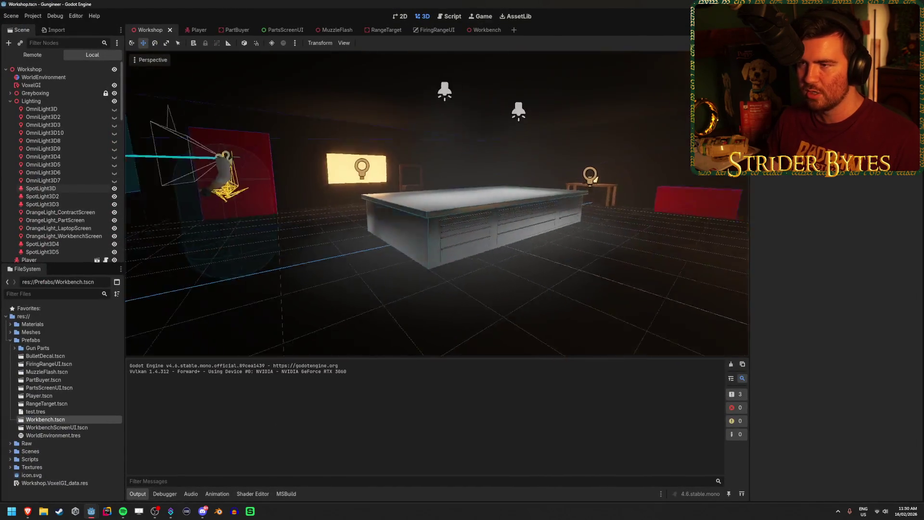
Step: Bring the running game window forward, close it with F8, recentre the table view, and save
{"action": "left_click_drag", "start_coordinate": [595, 179], "coordinate": [385, 182]}
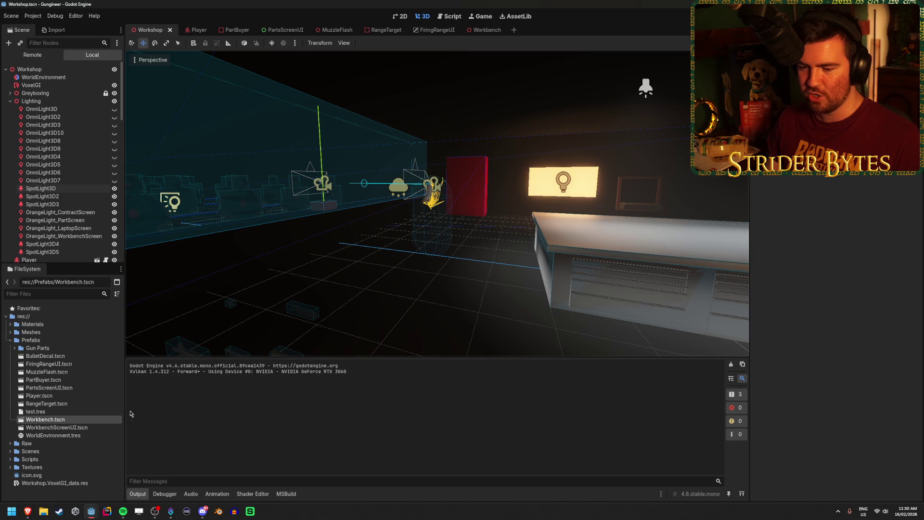
{"action": "mouse_move", "coordinate": [91, 511]}
{"action": "left_click", "coordinate": [179, 476]}
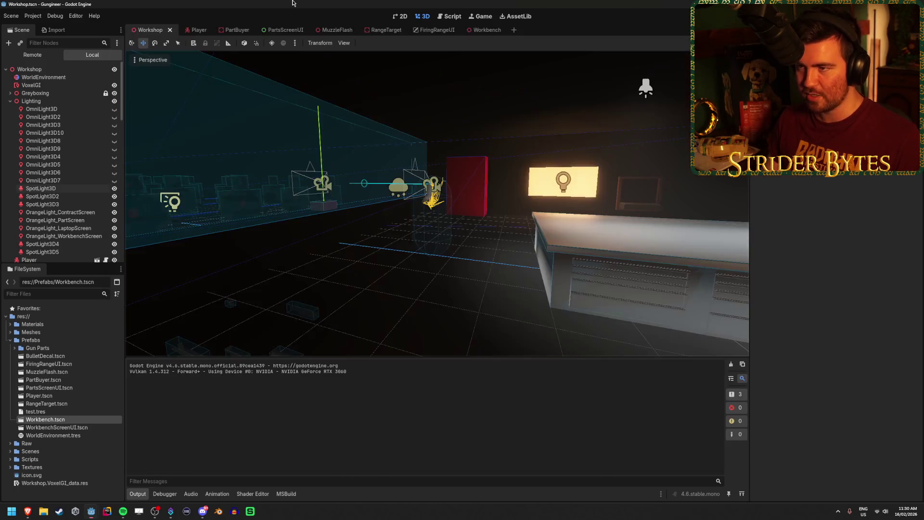
{"action": "key", "text": "F8"}
{"action": "left_click_drag", "start_coordinate": [487, 189], "coordinate": [487, 189]}
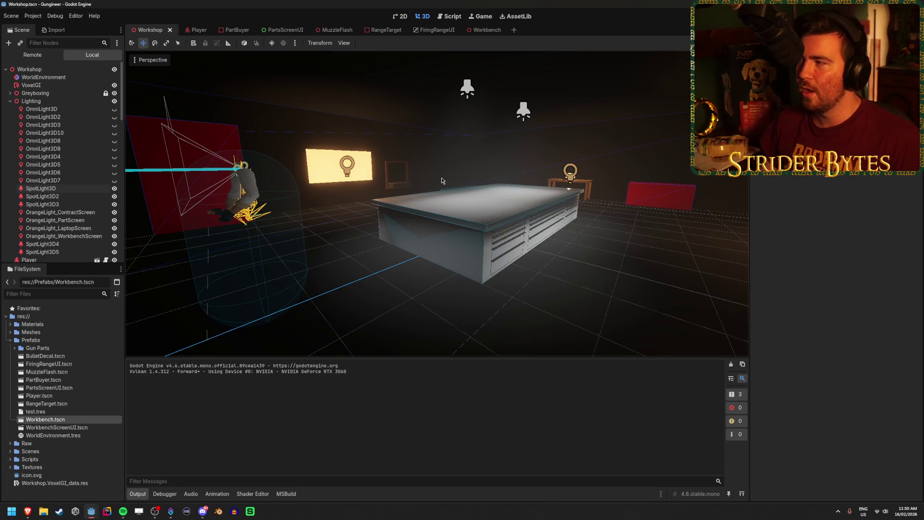
{"action": "key", "text": "ctrl+s"}
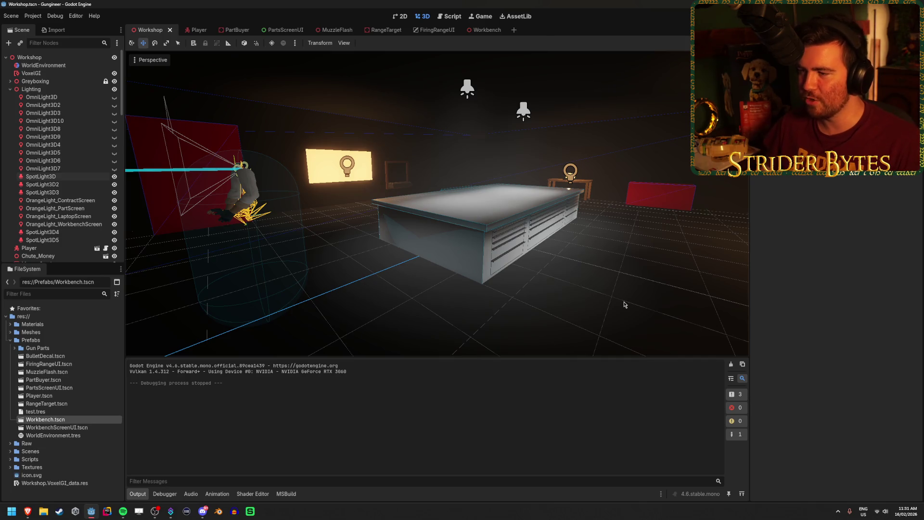
Step: Zoom the viewport in and relaunch the game with F5 to retest the lights
{"action": "scroll", "coordinate": [624, 305], "scroll_direction": "up", "scroll_amount": 5}
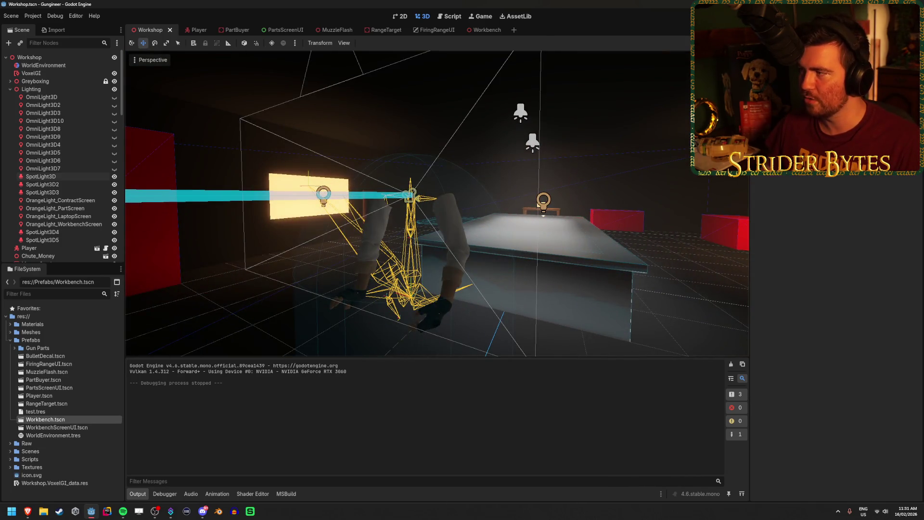
{"action": "key", "text": "F5"}
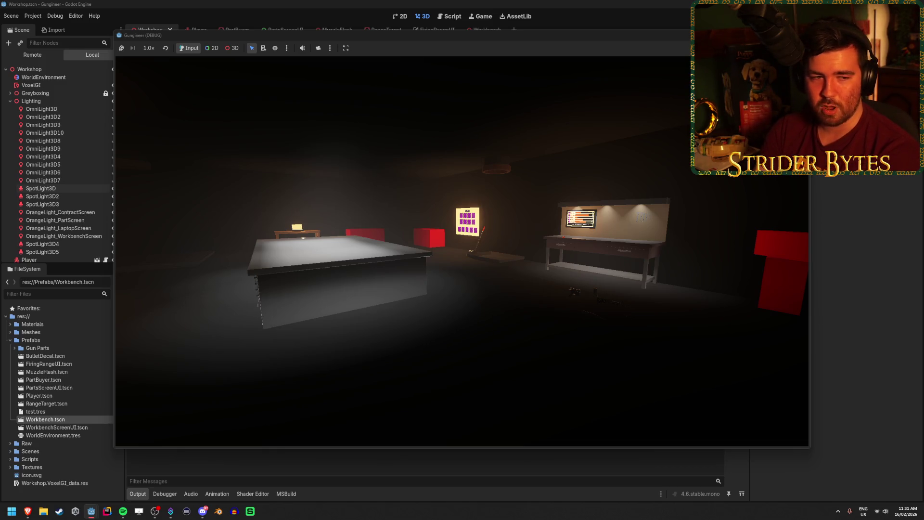
Step: Walk toward and away from the lit wall panel in game, then quit with F8
{"action": "mouse_move", "coordinate": [462, 252]}
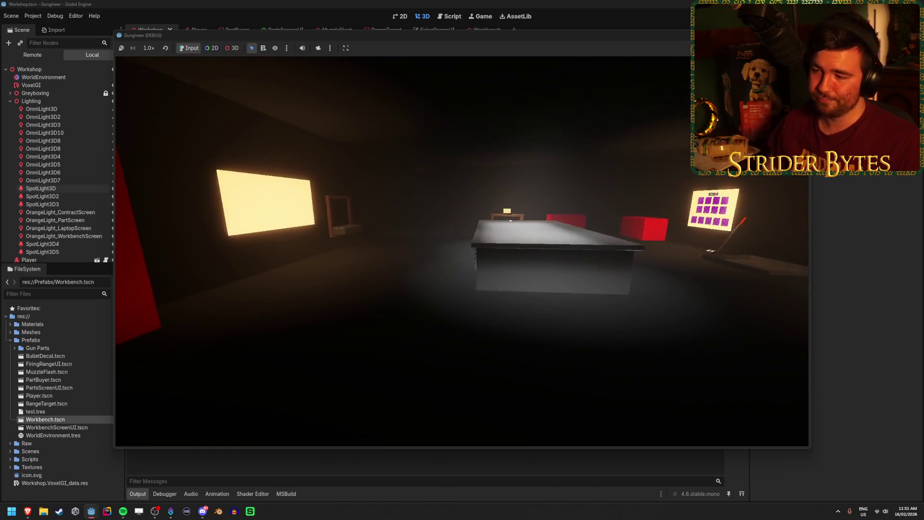
{"action": "key", "text": "w"}
{"action": "mouse_move", "coordinate": [434, 260]}
{"action": "key", "text": "s"}
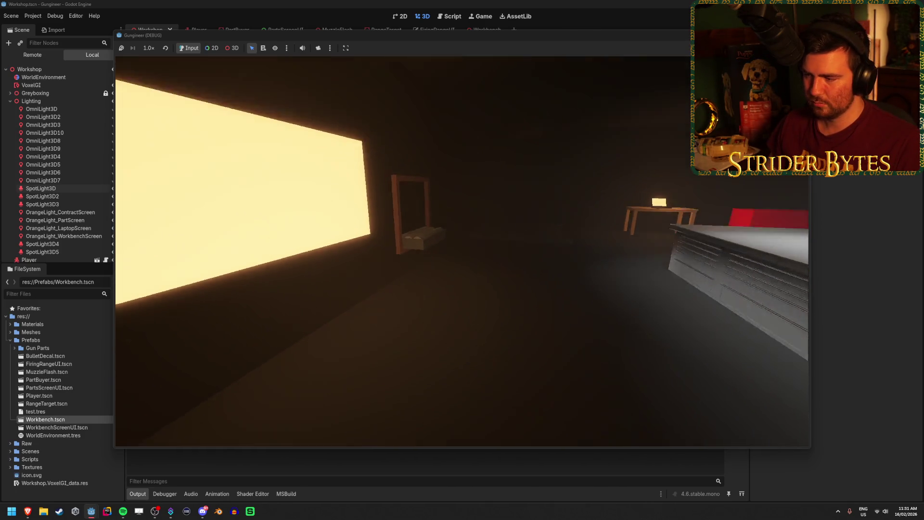
{"action": "key", "text": "w"}
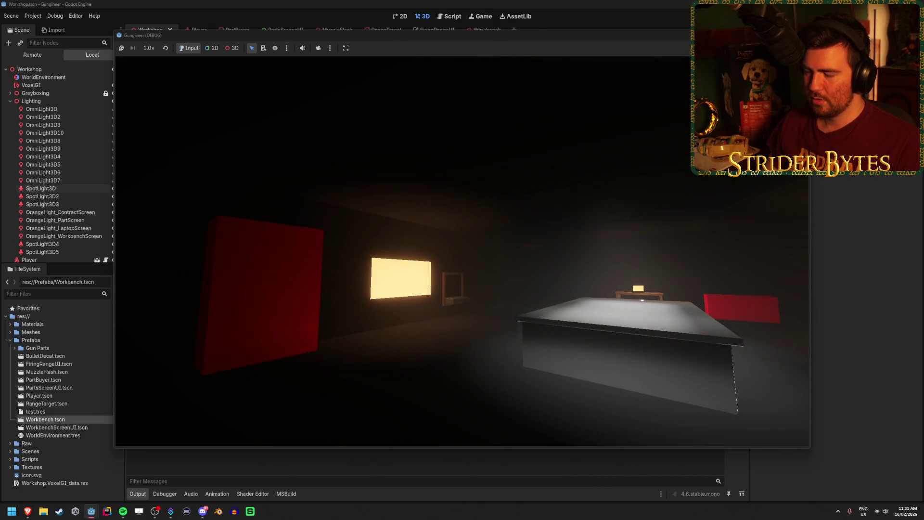
{"action": "key", "text": "s"}
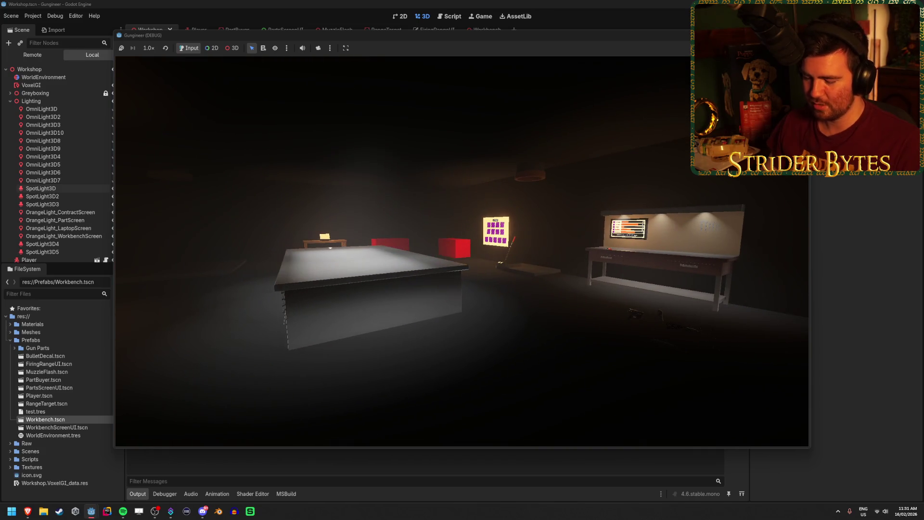
{"action": "key", "text": "F8"}
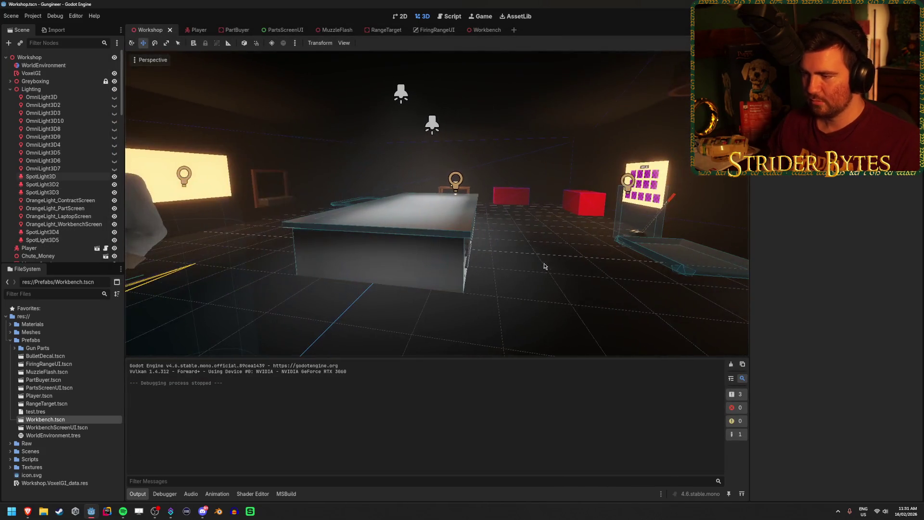
{"action": "key", "text": "alt+Tab"}
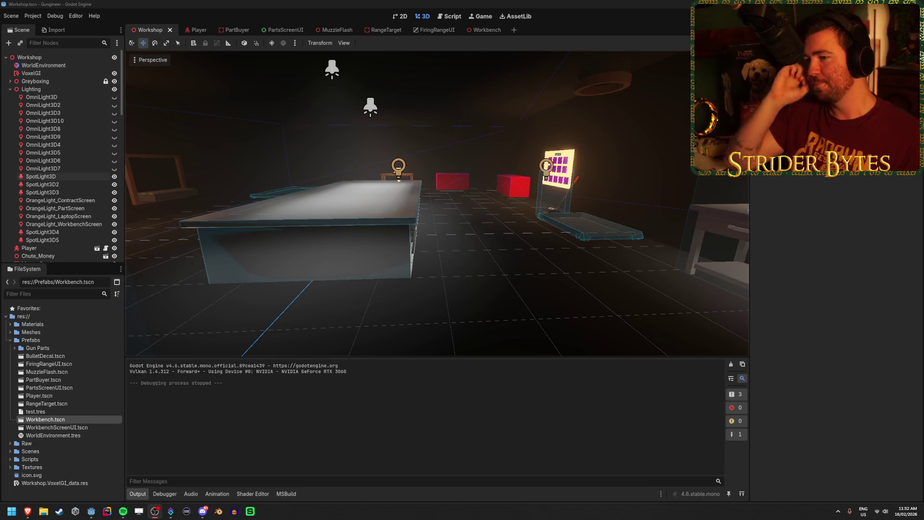
{"action": "left_click", "coordinate": [580, 311]}
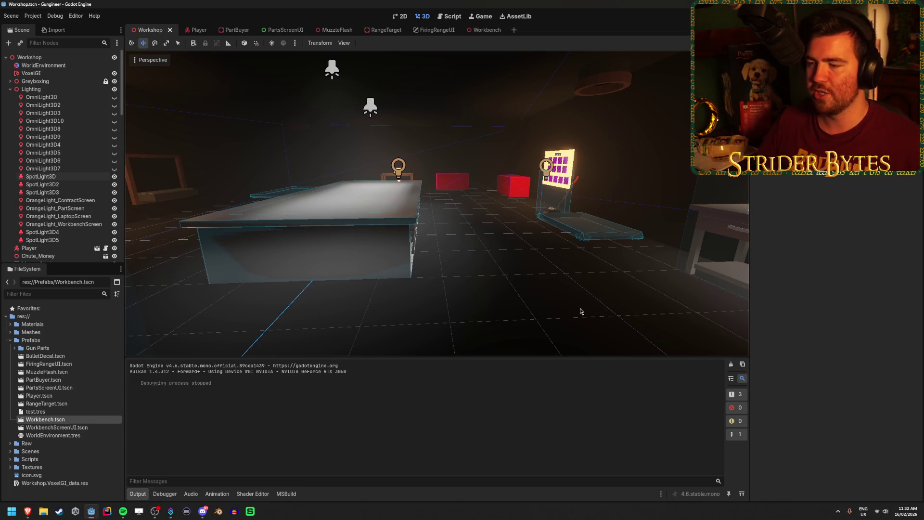